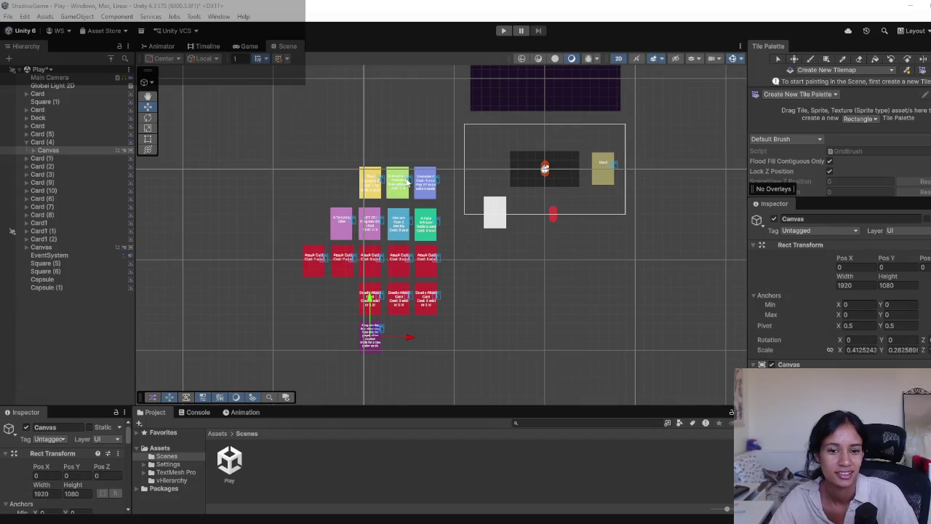
Insert a new first line in the first Attack Card's text and type 'Soul Scraps C' there.
{"action": "scroll", "coordinate": [426, 348], "scroll_direction": "up", "scroll_amount": 5}
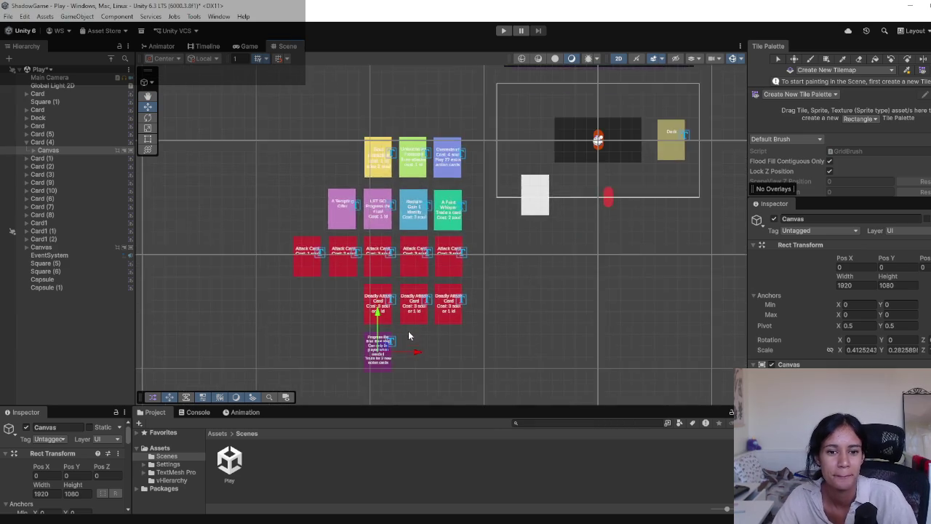
{"action": "scroll", "coordinate": [420, 357], "scroll_direction": "up", "scroll_amount": 2}
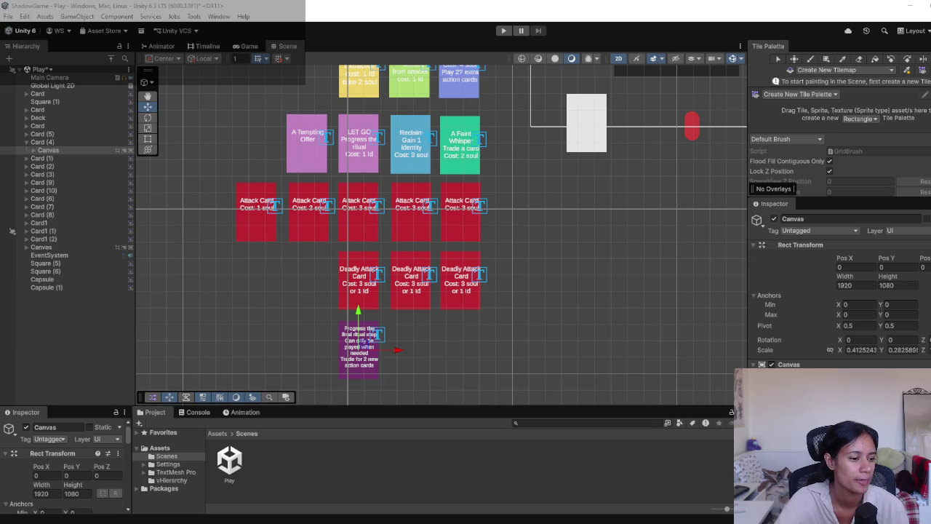
{"action": "scroll", "coordinate": [447, 266], "scroll_direction": "up", "scroll_amount": 2}
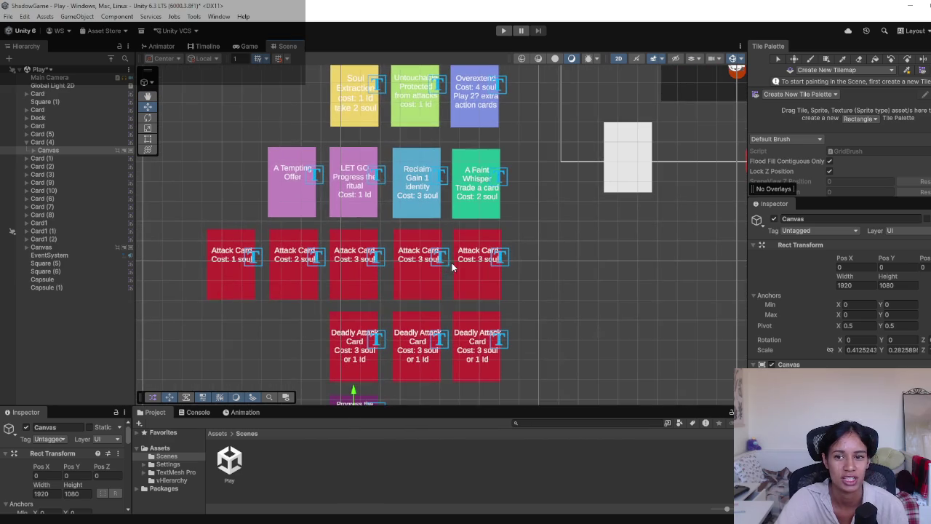
{"action": "scroll", "coordinate": [400, 291], "scroll_direction": "down", "scroll_amount": 3}
{"action": "left_click_drag", "start_coordinate": [351, 309], "coordinate": [377, 251]}
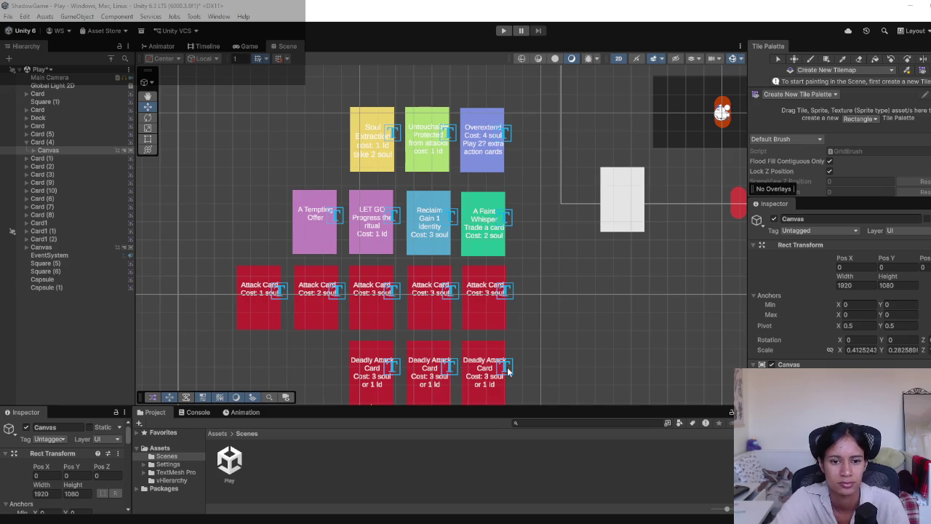
{"action": "left_click", "coordinate": [280, 292]}
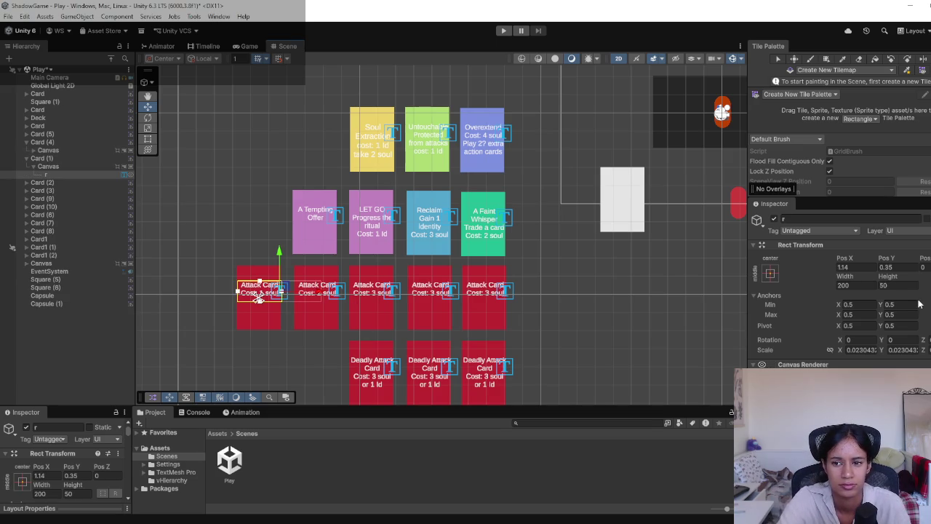
{"action": "scroll", "coordinate": [800, 300], "scroll_direction": "down", "scroll_amount": 4}
{"action": "left_click", "coordinate": [799, 300]}
{"action": "left_click", "coordinate": [799, 300]}
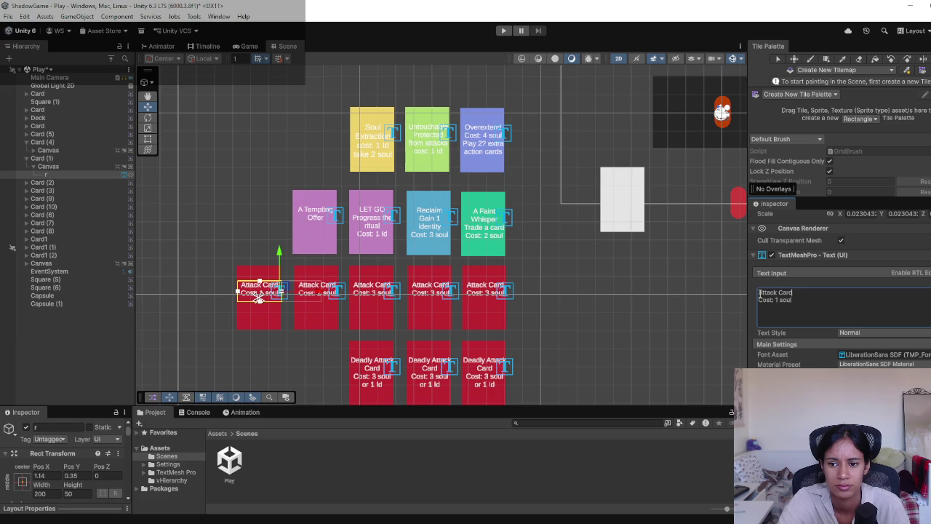
{"action": "key", "text": "Return"}
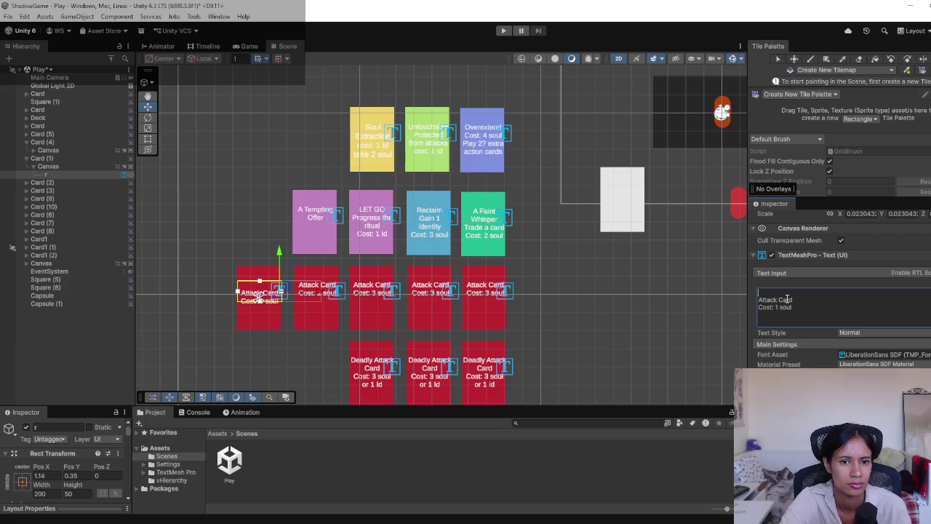
{"action": "type", "text": "Soul Scraps "}
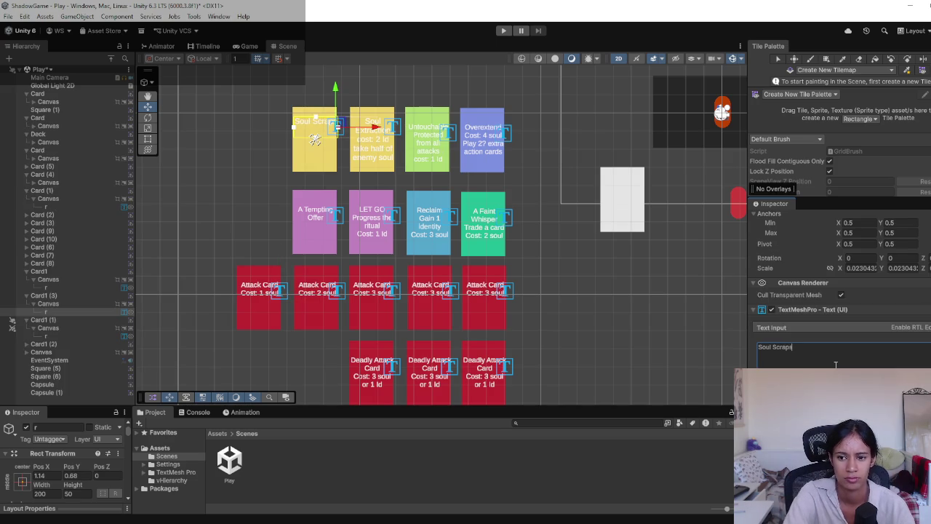
{"action": "type", "text": "C"}
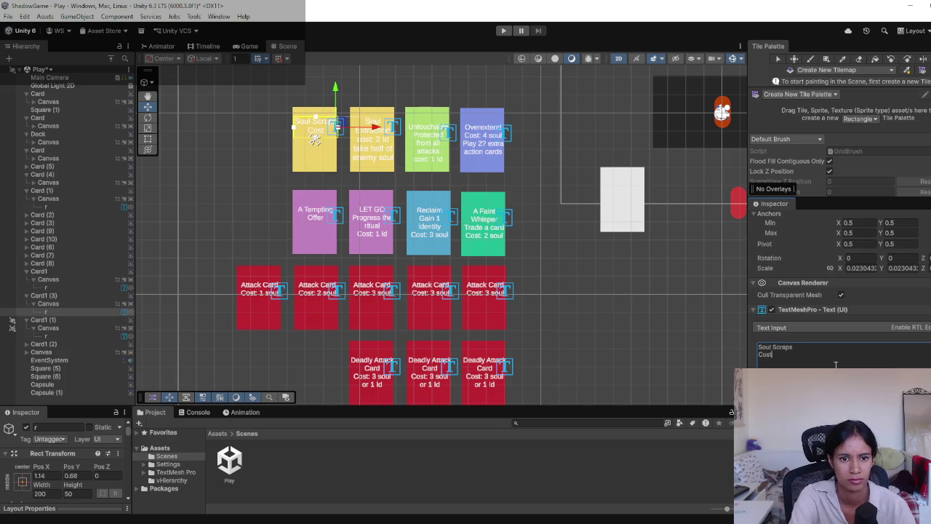
Add 'Gain' under Soul Scraps and change Soul Extraction's cost from '2 ld' to '3 soul or 1 ld'.
{"action": "key", "text": "BackSpace"}
{"action": "type", "text": "Gain"}
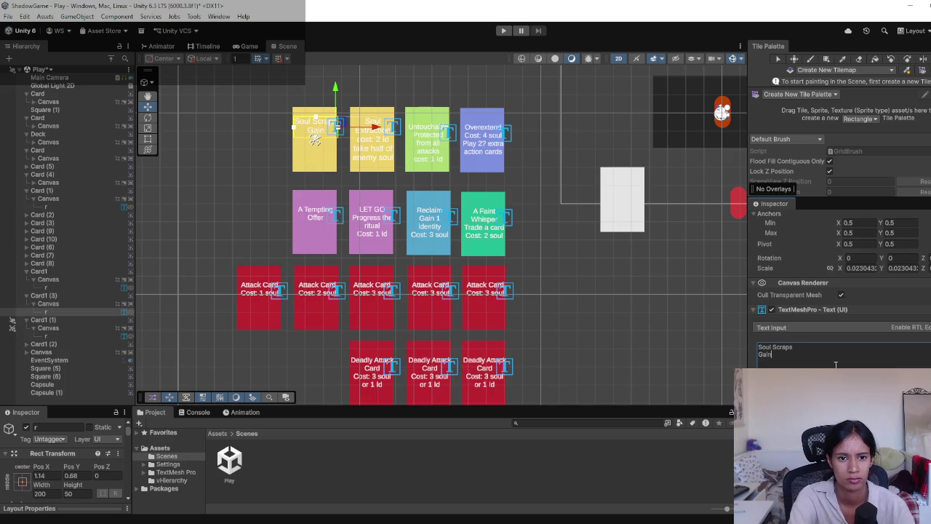
{"action": "left_click", "coordinate": [396, 136]}
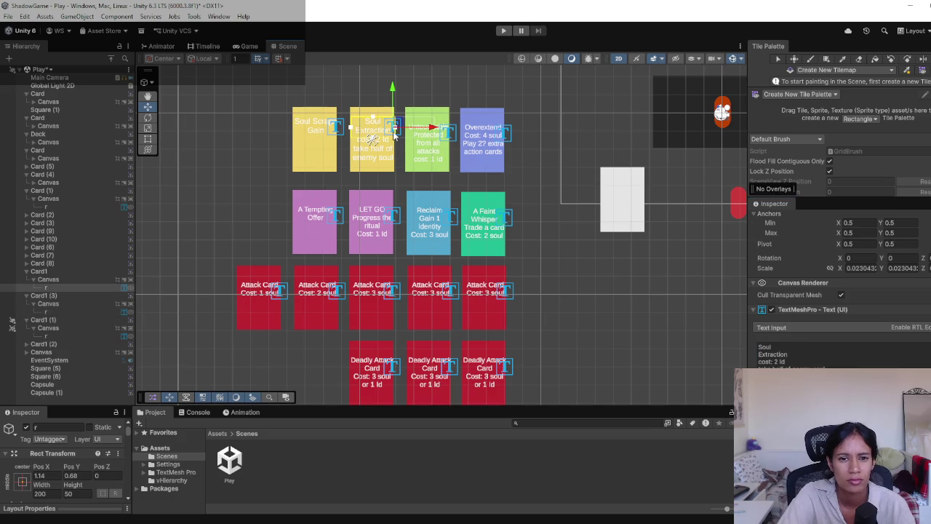
{"action": "left_click", "coordinate": [798, 361]}
{"action": "left_click_drag", "start_coordinate": [773, 361], "coordinate": [803, 363]}
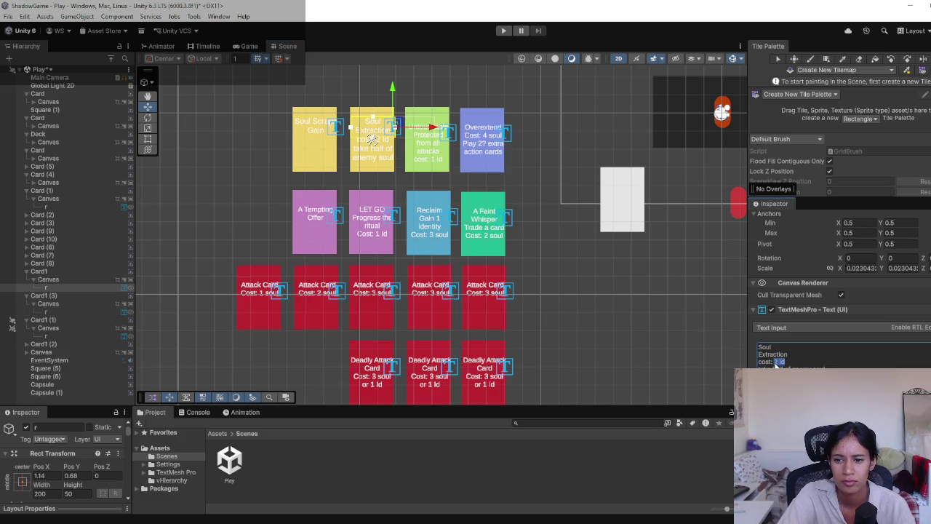
{"action": "type", "text": "2 sou"}
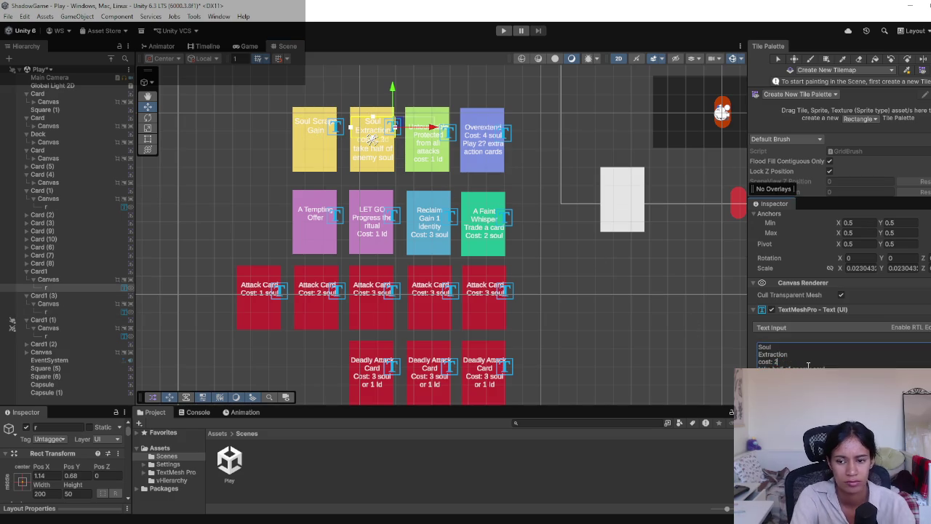
{"action": "key", "text": "BackSpace"}
{"action": "key", "text": "BackSpace"}
{"action": "key", "text": "BackSpace"}
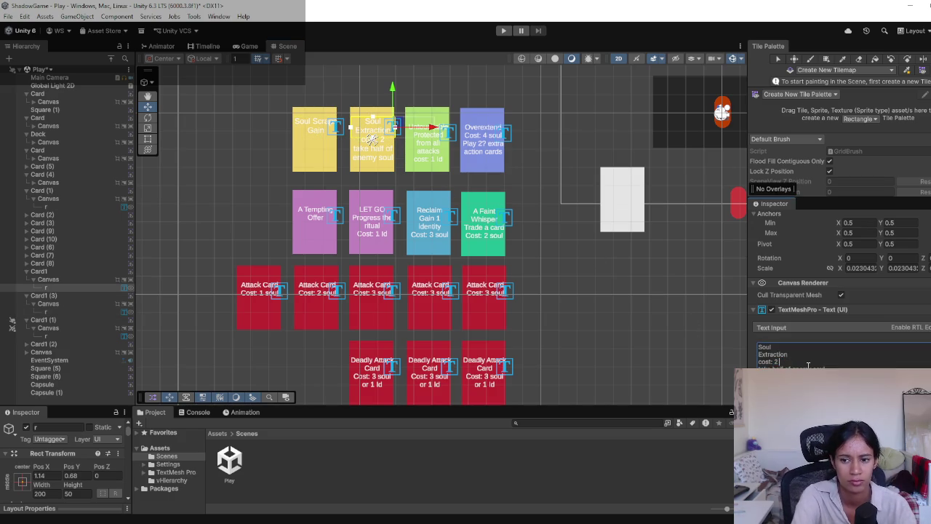
{"action": "type", "text": "3 sou"}
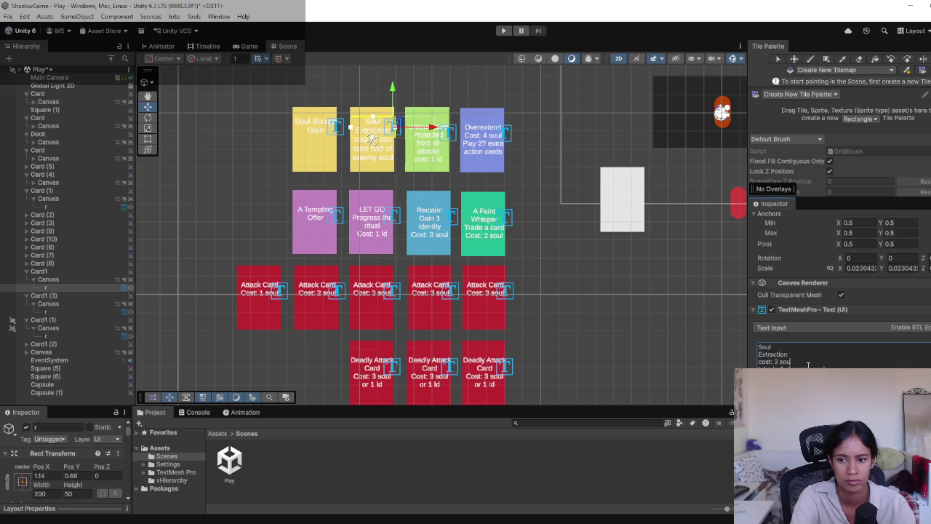
{"action": "type", "text": "l or 1 ld"}
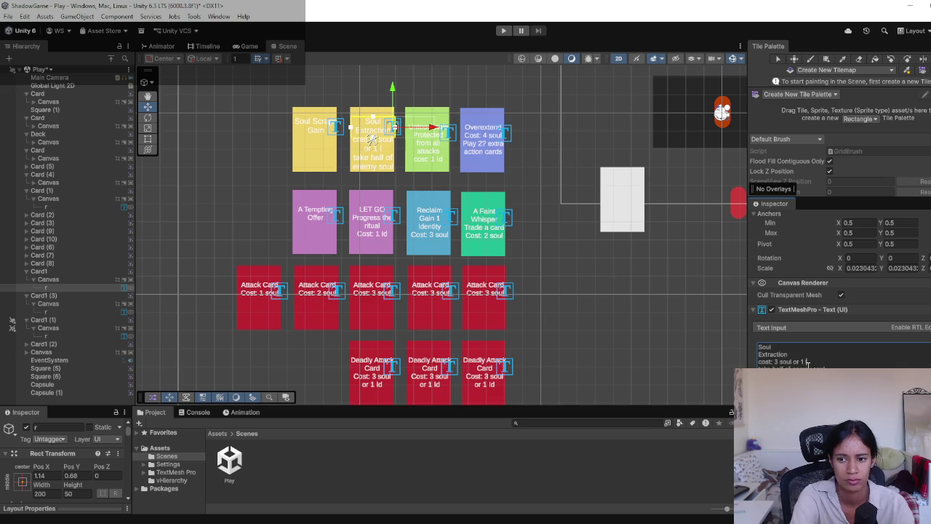
{"action": "left_click", "coordinate": [256, 150]}
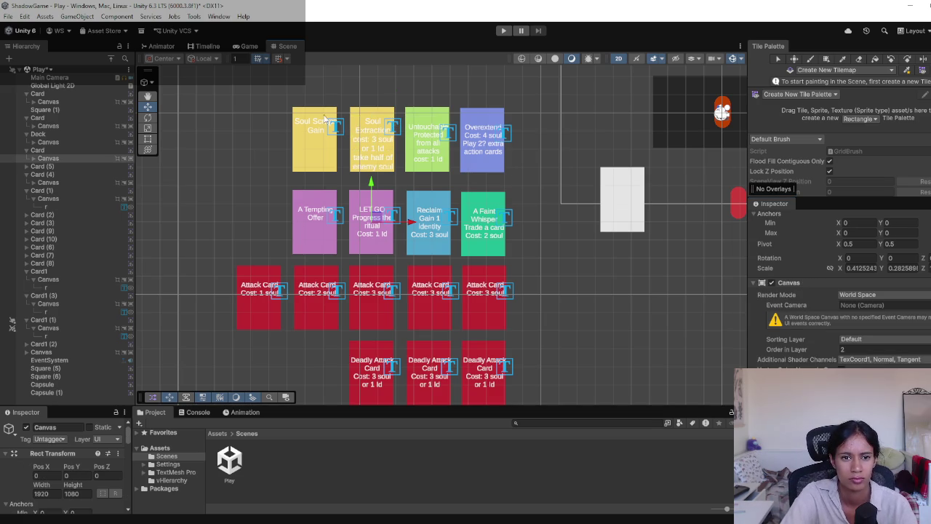
Replace 'Gain' on the Soul Scraps card with 'Take 2 soul' and 'Cost: 1 soul' lines.
{"action": "left_click", "coordinate": [336, 129]}
{"action": "left_click", "coordinate": [769, 355]}
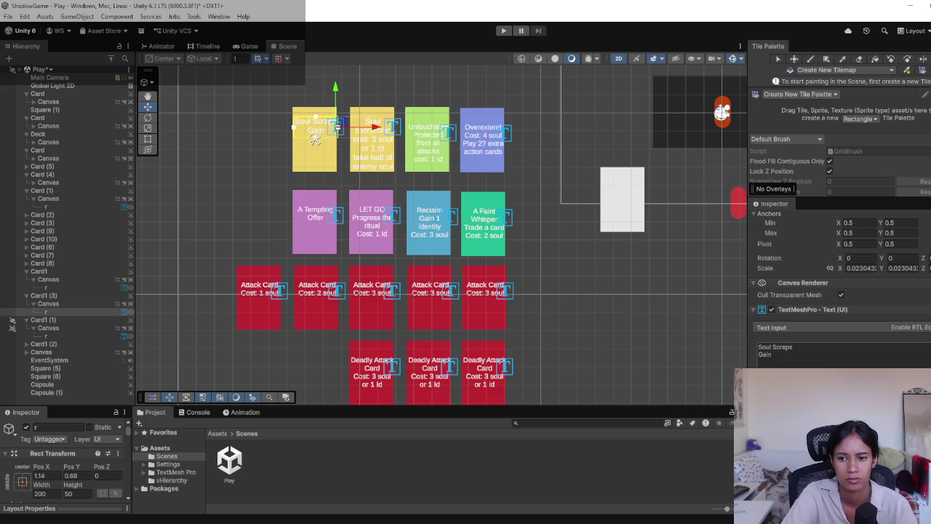
{"action": "left_click", "coordinate": [771, 354]}
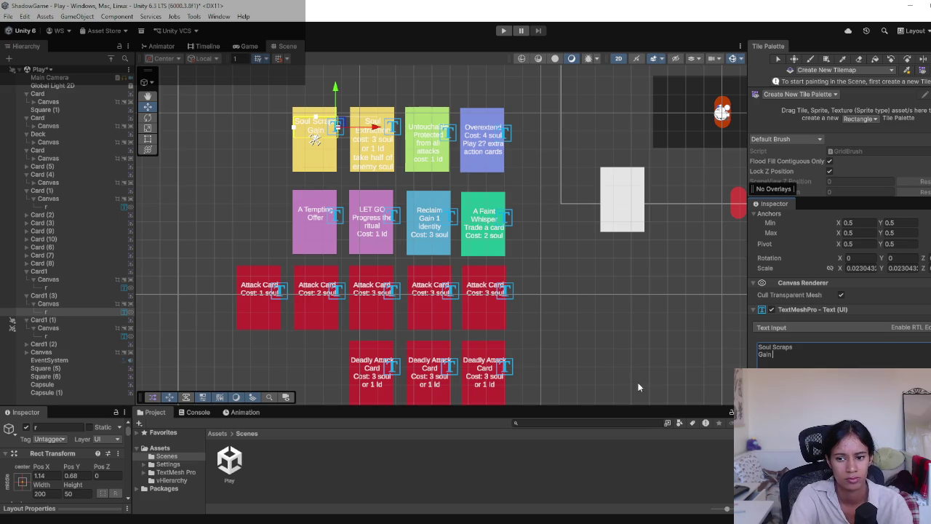
{"action": "key", "text": "BackSpace"}
{"action": "key", "text": "BackSpace"}
{"action": "key", "text": "BackSpace"}
{"action": "type", "text": "Take"}
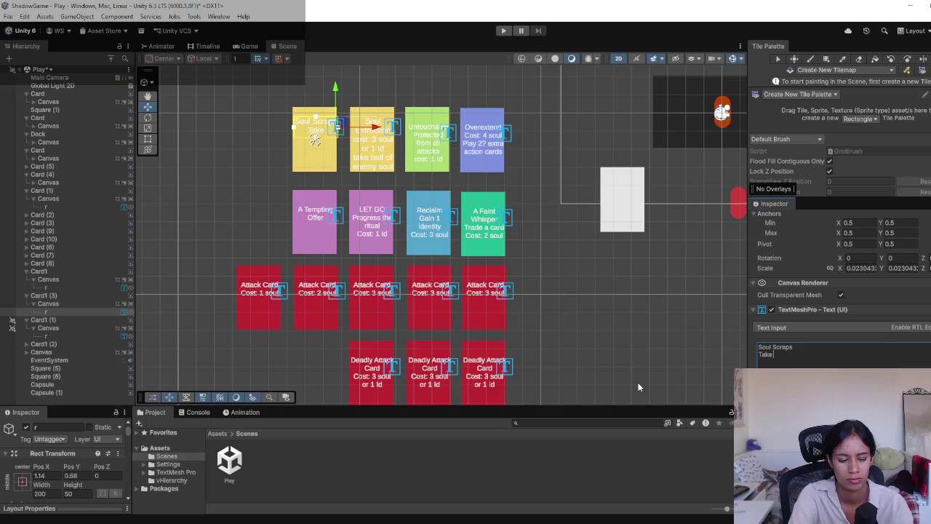
{"action": "type", "text": " 1 soul "}
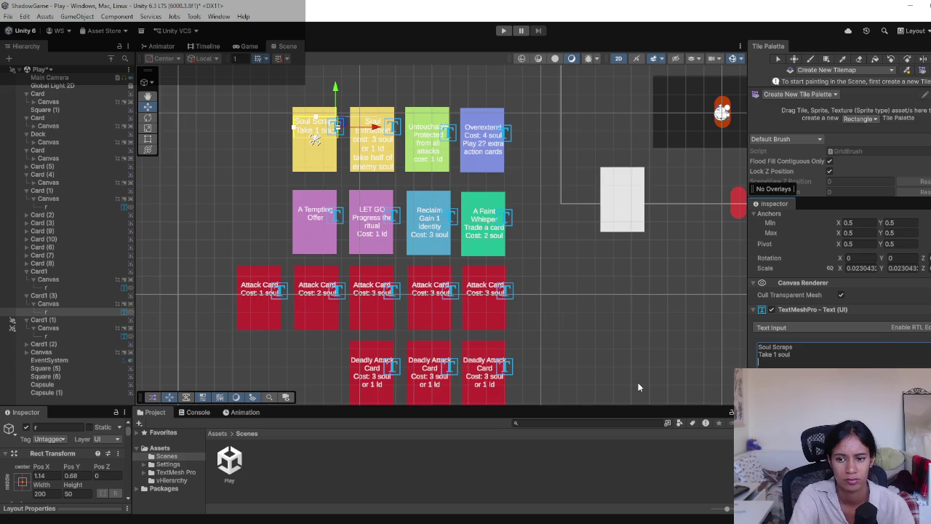
{"action": "type", "text": "Cost: 1 soul"}
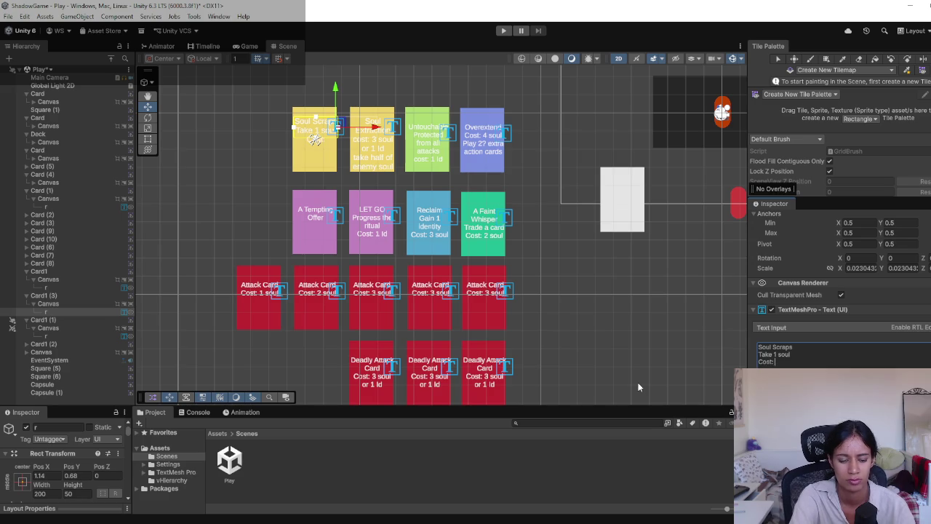
{"action": "key", "text": "Up"}
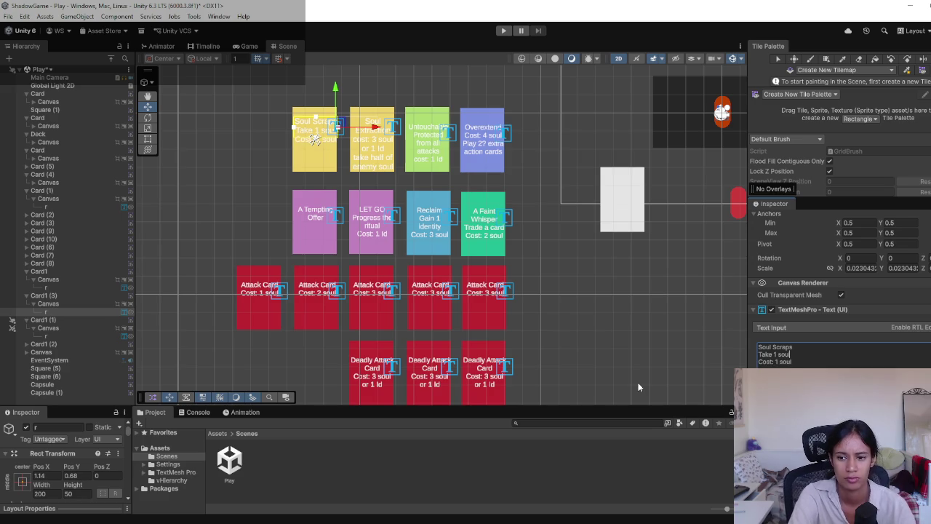
{"action": "key", "text": "BackSpace"}
{"action": "type", "text": "2"}
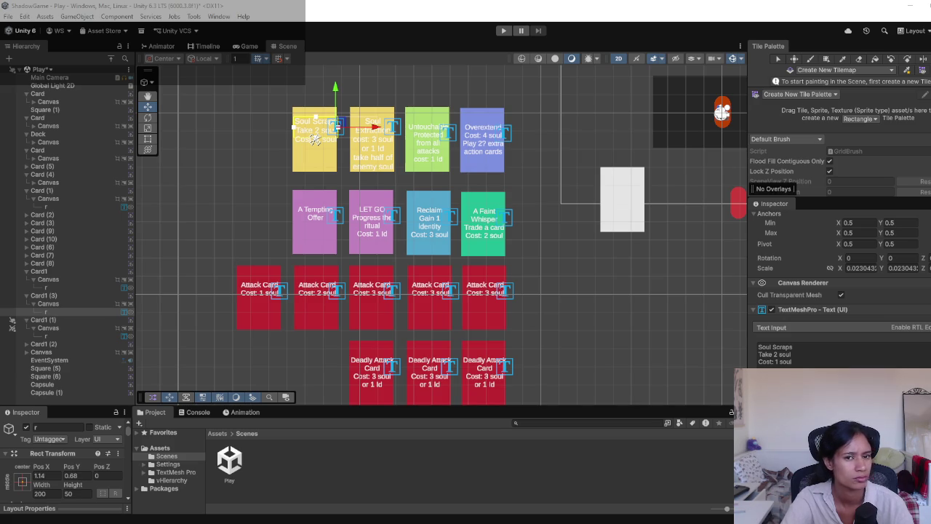
{"action": "left_click", "coordinate": [337, 223]}
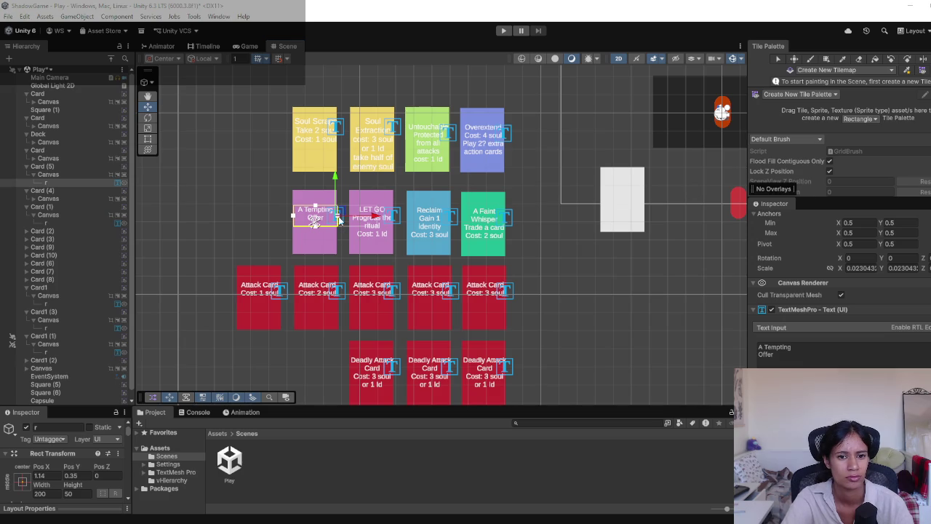
Write 'Force a discard' and, on the next line, 'Cost: 2 soul' under the A Tempting Offer title.
{"action": "left_click", "coordinate": [825, 364]}
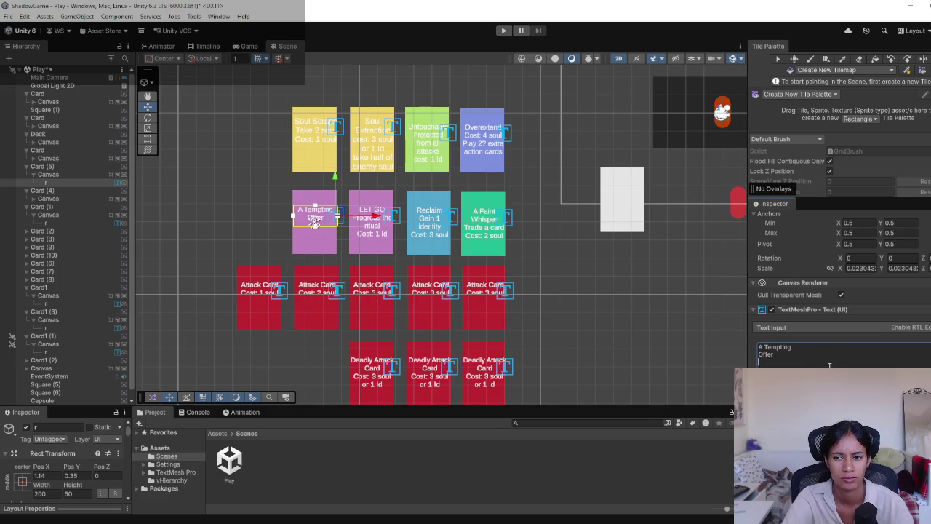
{"action": "type", "text": "Trade"}
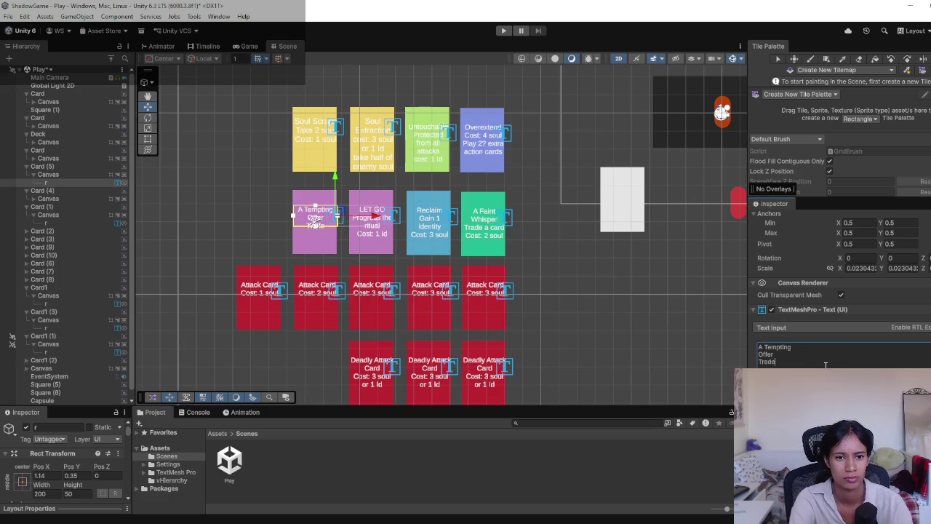
{"action": "key", "text": "BackSpace"}
{"action": "key", "text": "BackSpace"}
{"action": "key", "text": "BackSpace"}
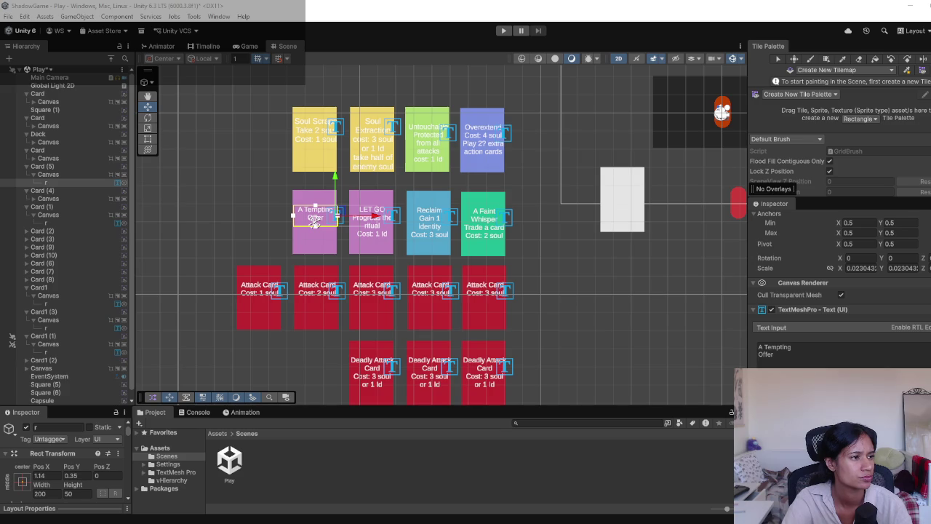
{"action": "left_click", "coordinate": [813, 361]}
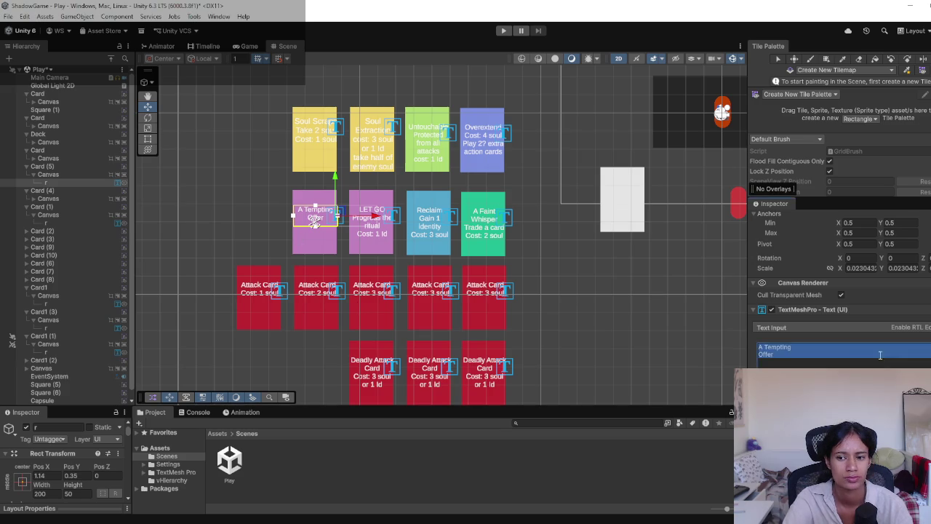
{"action": "type", "text": "Cost"}
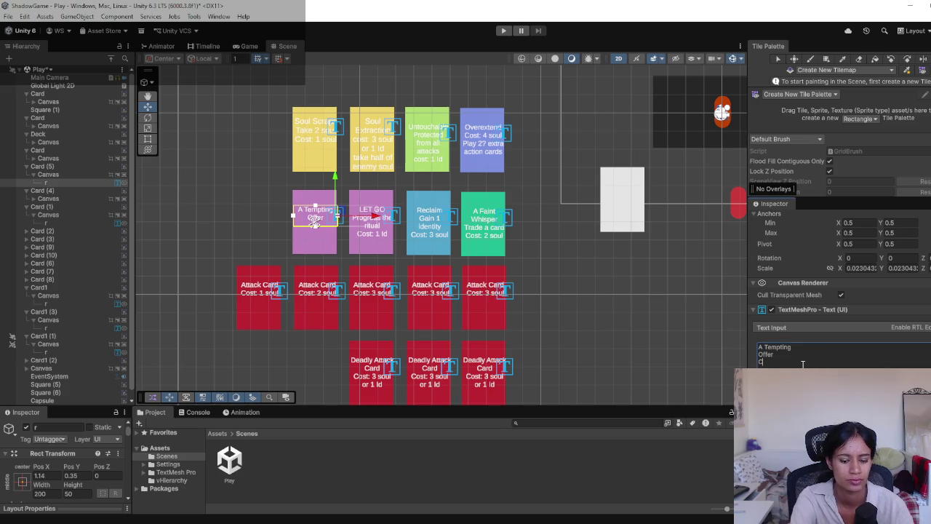
{"action": "key", "text": "BackSpace"}
{"action": "key", "text": "BackSpace"}
{"action": "key", "text": "BackSpace"}
{"action": "type", "text": "Force"}
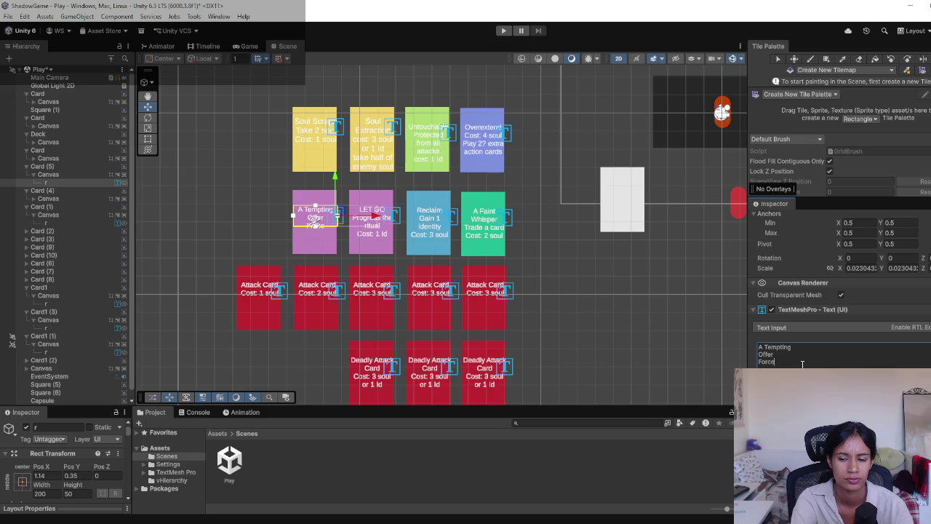
{"action": "type", "text": " a"}
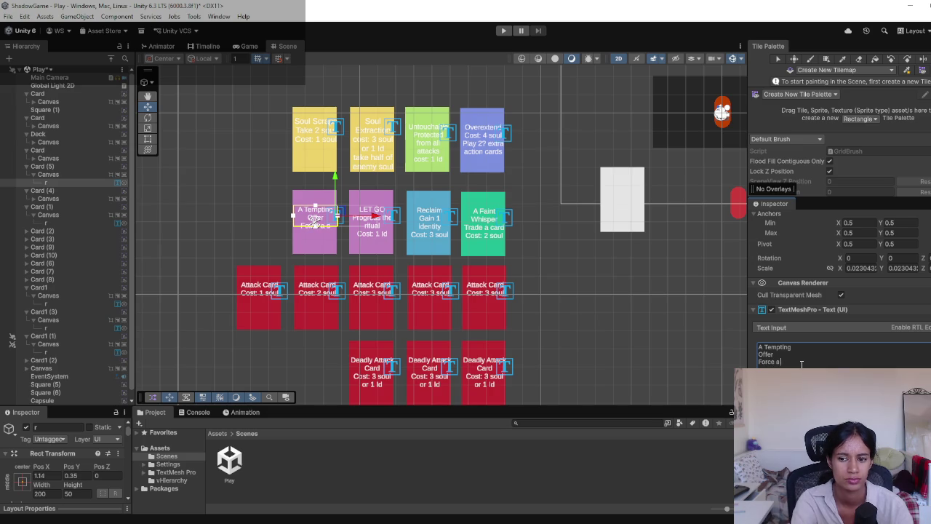
{"action": "type", "text": " discard"}
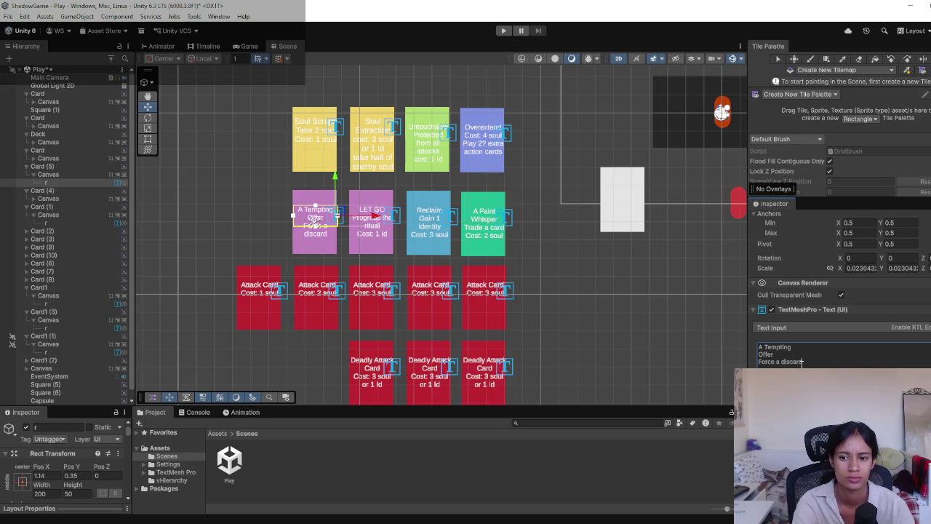
{"action": "key", "text": "Return"}
{"action": "type", "text": "Cost: 2 soul"}
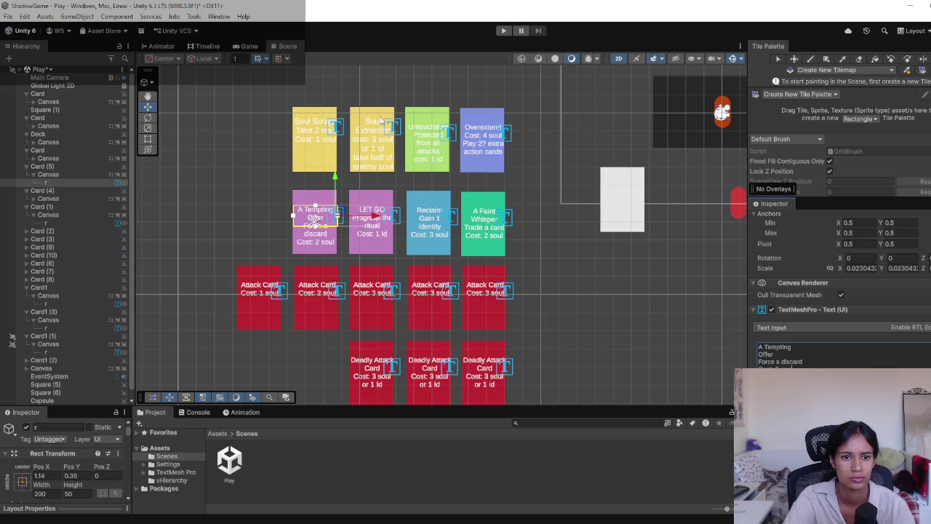
{"action": "left_click", "coordinate": [337, 128]}
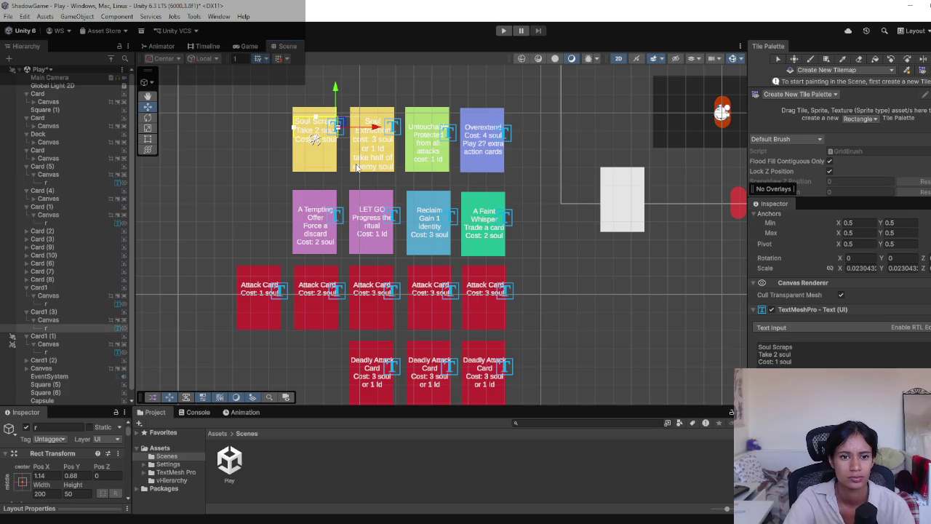
{"action": "left_click", "coordinate": [800, 361]}
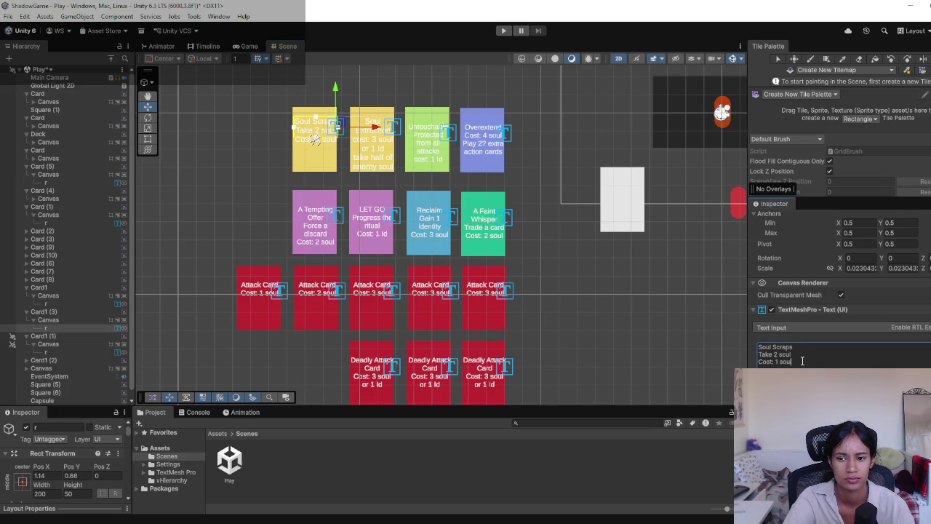
{"action": "key", "text": "Up"}
{"action": "key", "text": "Left"}
{"action": "key", "text": "Left"}
{"action": "key", "text": "Left"}
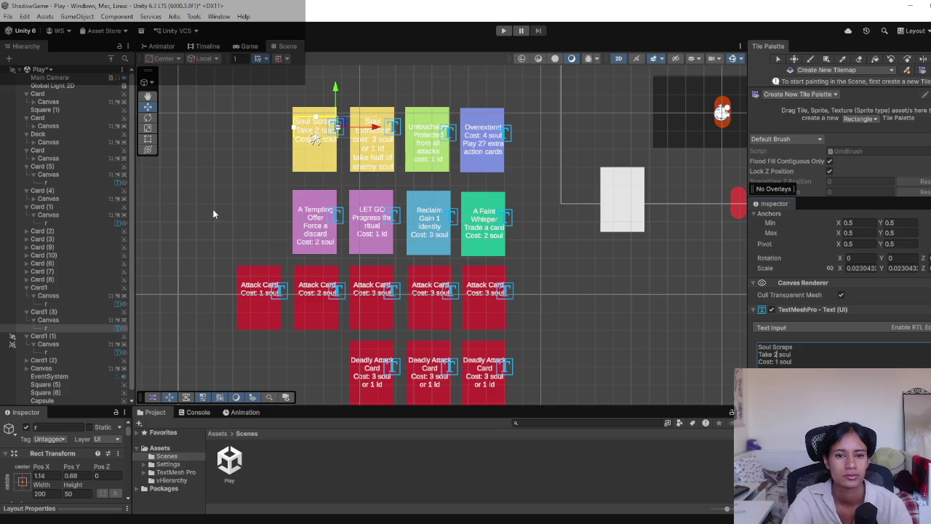
Append 'for 2 rounds' to the Untouchable card's 'Protected from all attacks' line.
{"action": "left_click", "coordinate": [230, 192]}
{"action": "left_click_drag", "start_coordinate": [230, 192], "coordinate": [222, 227]}
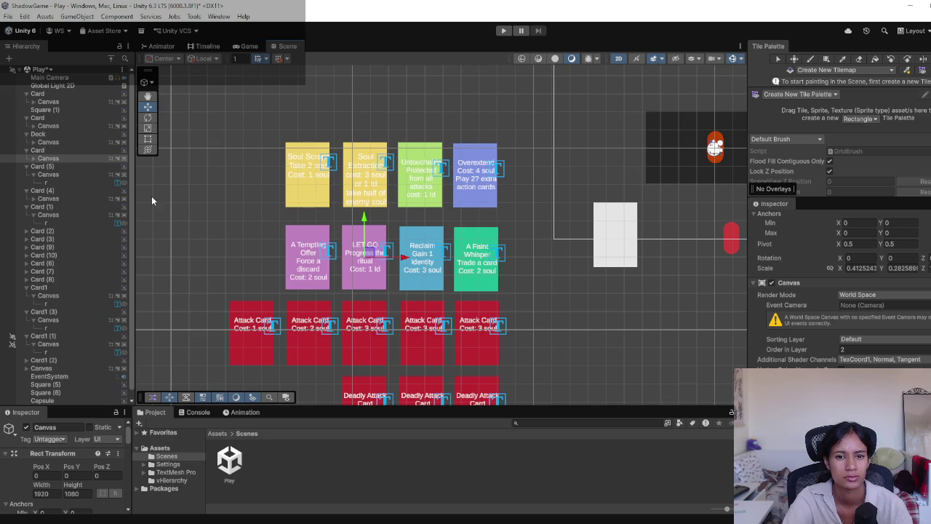
{"action": "mouse_move", "coordinate": [231, 217]}
{"action": "left_mouse_down"}
{"action": "mouse_move", "coordinate": [247, 199]}
{"action": "mouse_move", "coordinate": [247, 212]}
{"action": "left_mouse_up"}
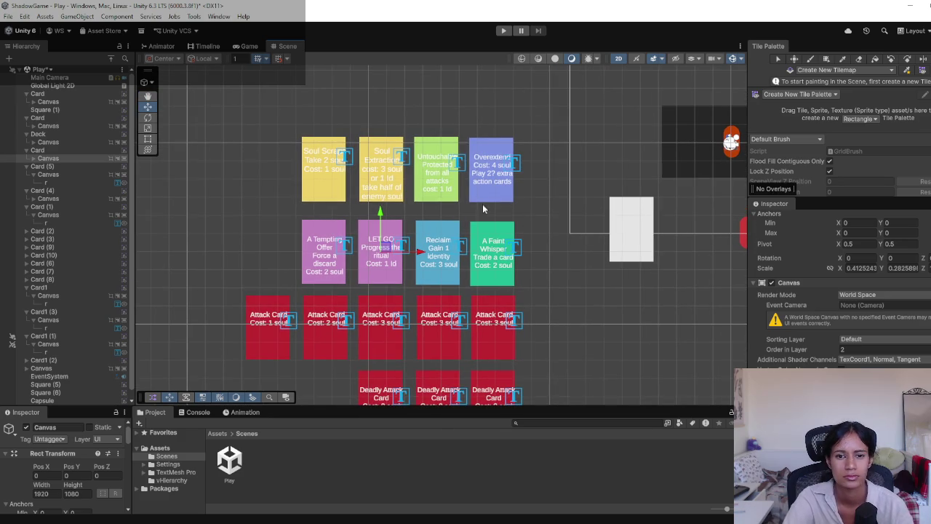
{"action": "left_click", "coordinate": [455, 166]}
{"action": "left_click", "coordinate": [833, 354]}
{"action": "type", "text": "for 2"}
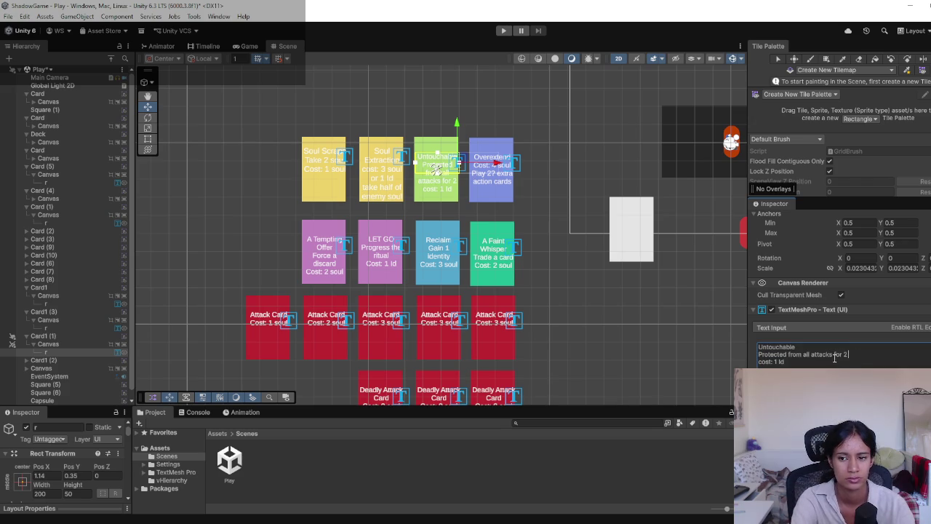
{"action": "type", "text": " rounds"}
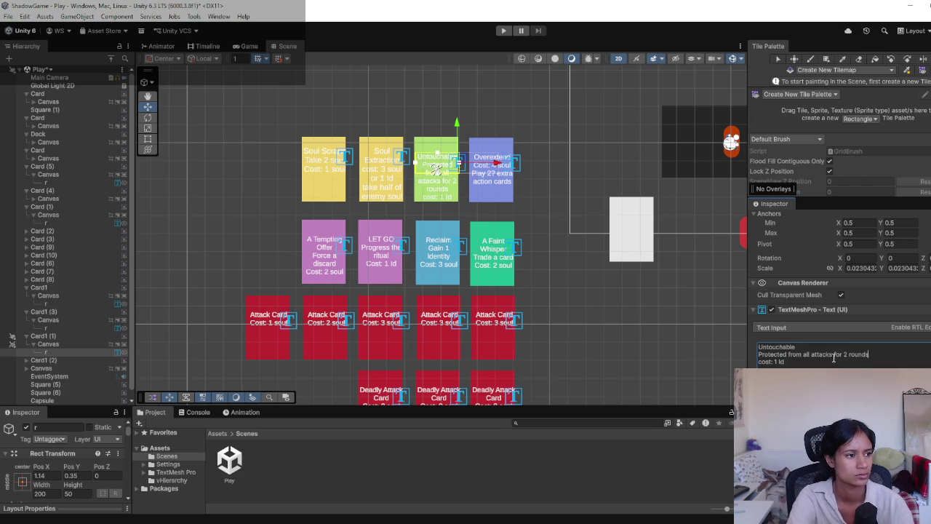
Move the Untouchable card's text slightly higher on its card.
{"action": "left_click", "coordinate": [222, 239]}
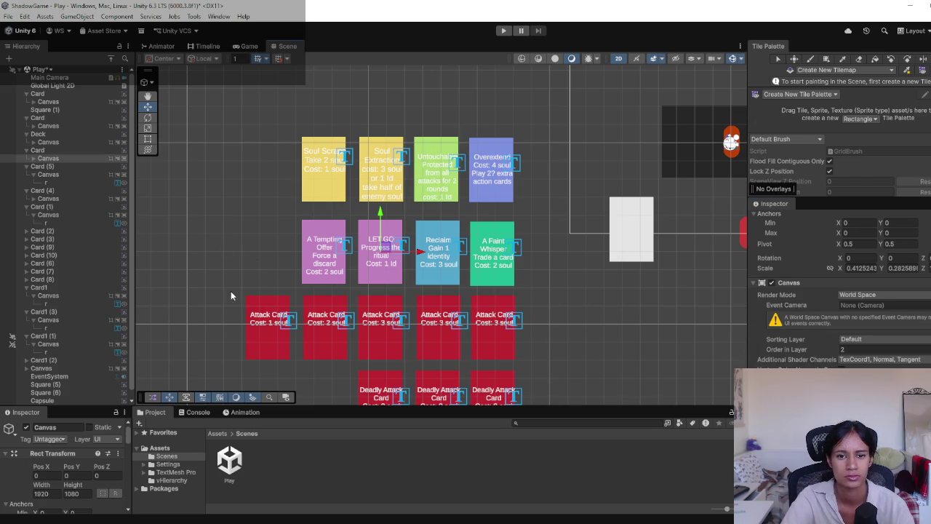
{"action": "left_click_drag", "start_coordinate": [231, 291], "coordinate": [235, 268]}
{"action": "left_click", "coordinate": [463, 143]}
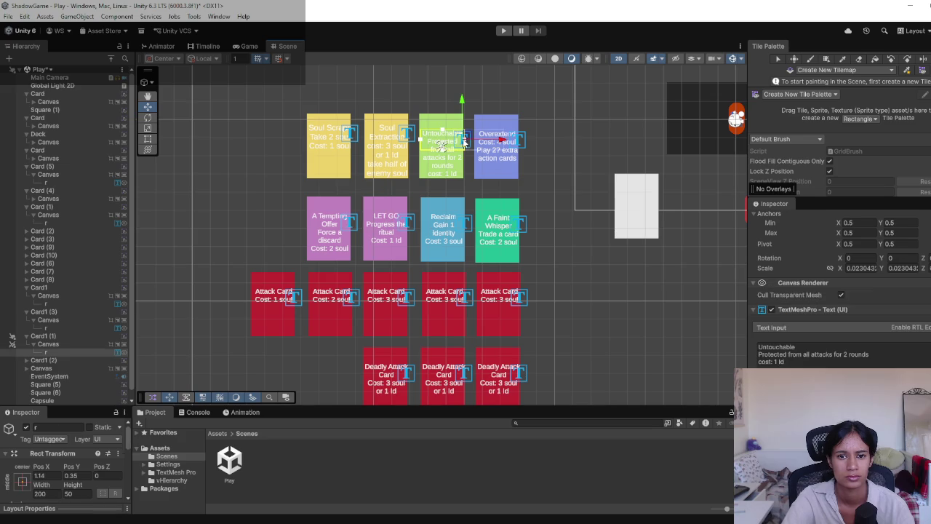
{"action": "left_click_drag", "start_coordinate": [464, 142], "coordinate": [463, 134]}
{"action": "left_click", "coordinate": [398, 178]}
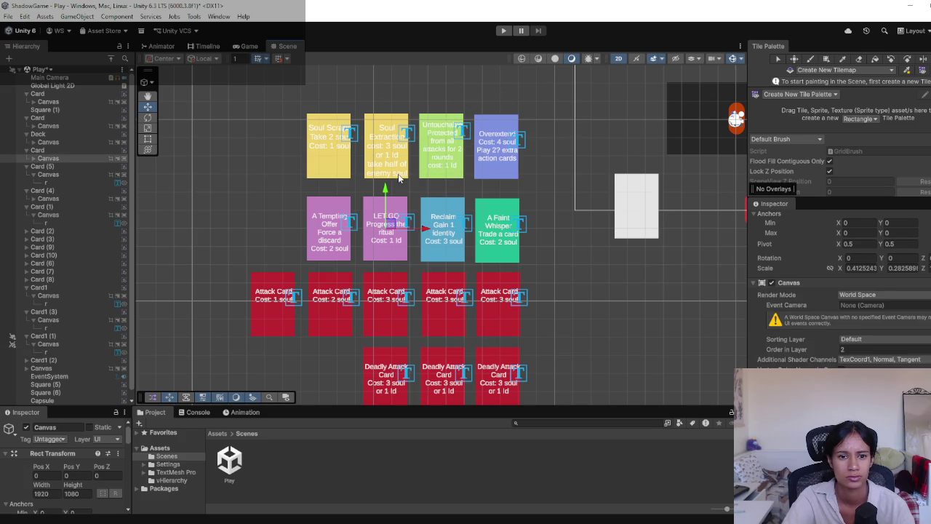
{"action": "left_click", "coordinate": [407, 131]}
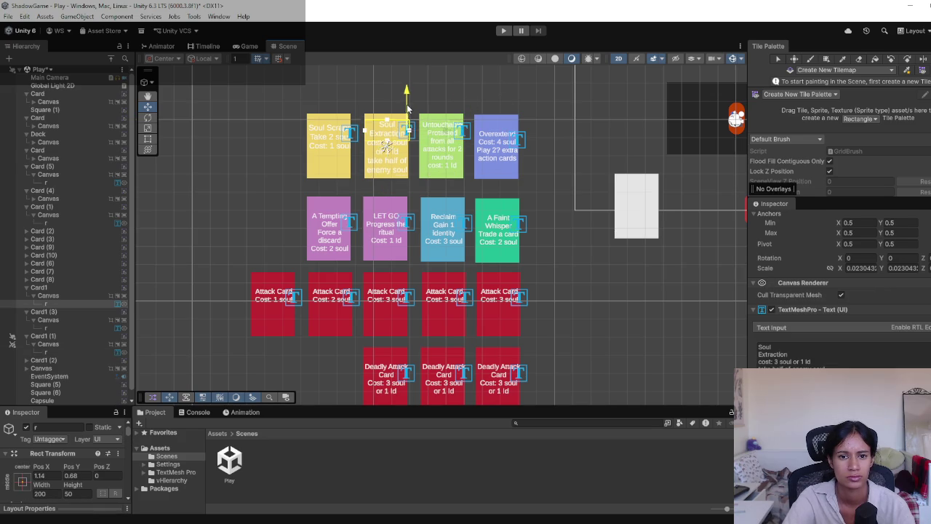
{"action": "left_click", "coordinate": [575, 100]}
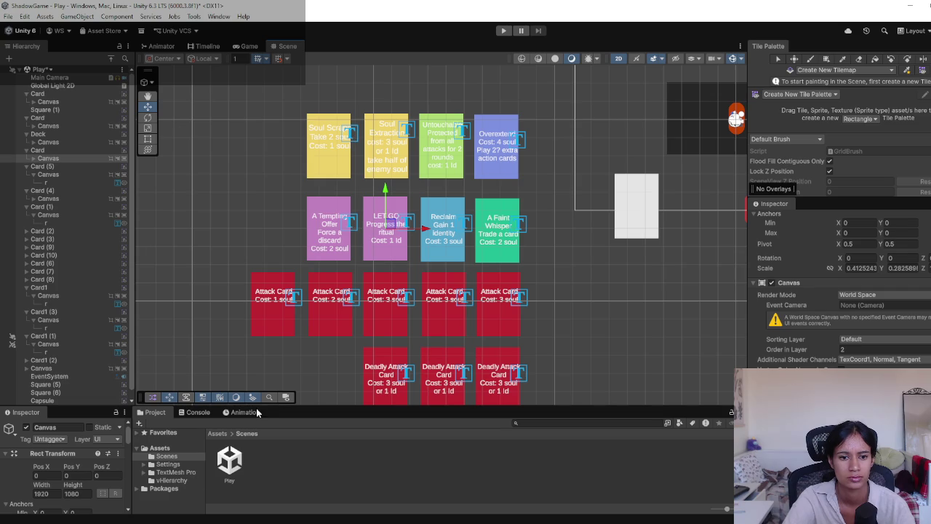
{"action": "scroll", "coordinate": [298, 346], "scroll_direction": "up", "scroll_amount": 2}
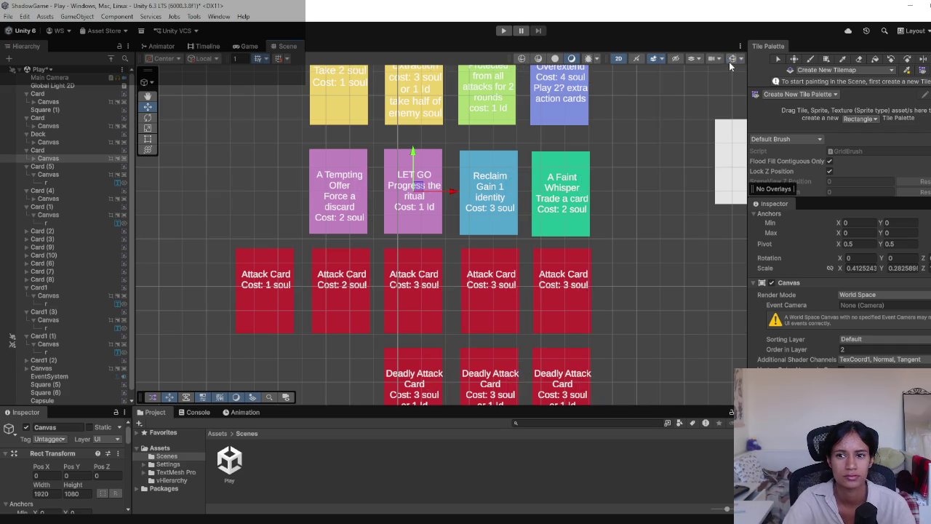
{"action": "scroll", "coordinate": [568, 260], "scroll_direction": "down", "scroll_amount": 2}
{"action": "mouse_move", "coordinate": [569, 264]}
{"action": "left_mouse_down"}
{"action": "mouse_move", "coordinate": [541, 295]}
{"action": "mouse_move", "coordinate": [513, 265]}
{"action": "mouse_move", "coordinate": [520, 279]}
{"action": "mouse_move", "coordinate": [525, 270]}
{"action": "mouse_move", "coordinate": [505, 291]}
{"action": "mouse_move", "coordinate": [512, 261]}
{"action": "left_mouse_up"}
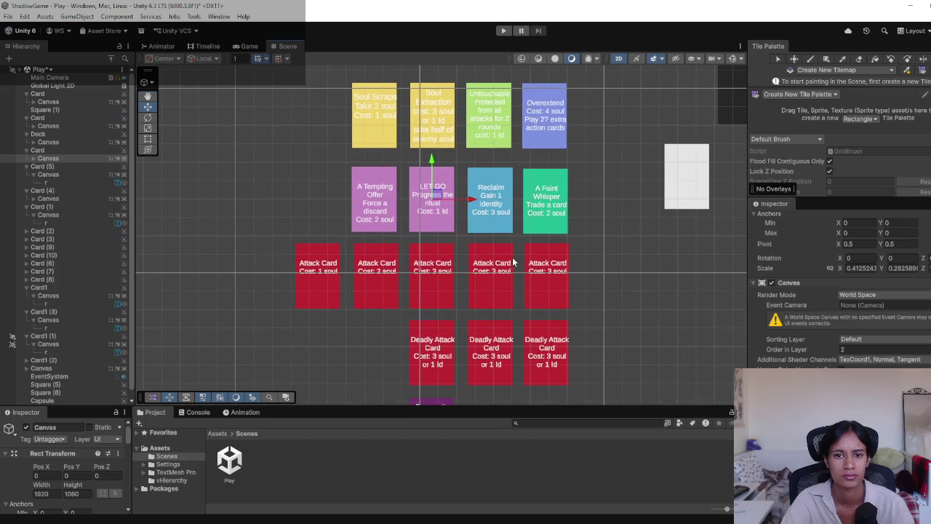
{"action": "key", "text": "Print"}
{"action": "mouse_move", "coordinate": [258, 70]}
{"action": "left_mouse_down"}
{"action": "mouse_move", "coordinate": [454, 233]}
{"action": "mouse_move", "coordinate": [586, 391]}
{"action": "left_mouse_up"}
{"action": "key", "text": "ctrl+c"}
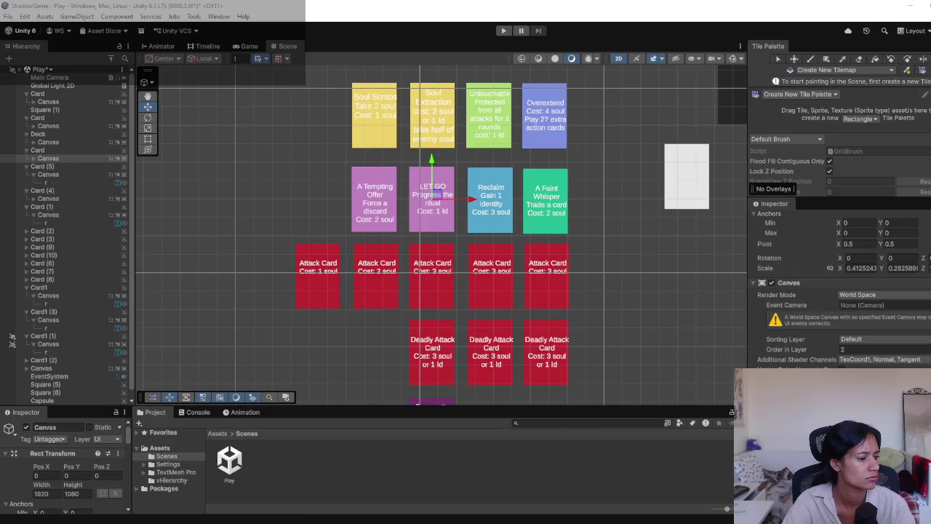
{"action": "left_click_drag", "start_coordinate": [291, 314], "coordinate": [288, 248]}
{"action": "key", "text": "Print"}
{"action": "left_click_drag", "start_coordinate": [343, 317], "coordinate": [490, 402]}
{"action": "key", "text": "ctrl+c"}
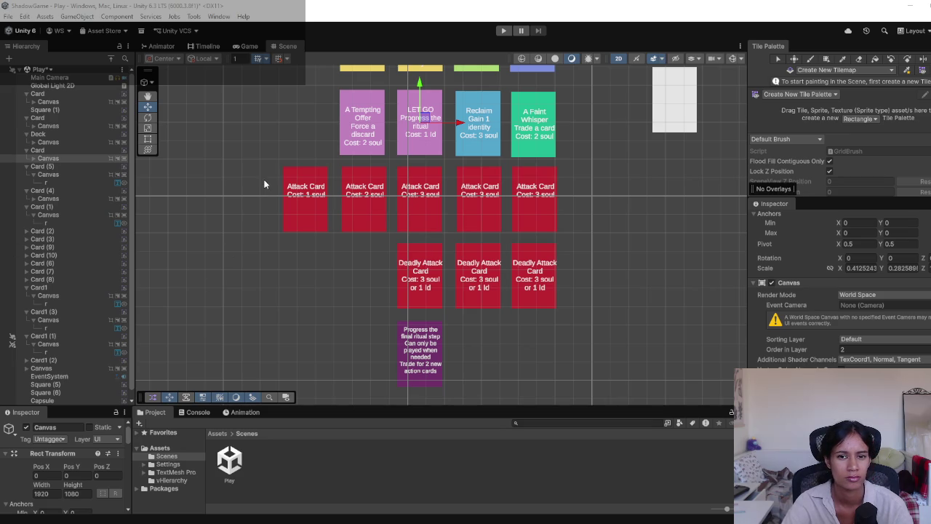
{"action": "left_click_drag", "start_coordinate": [260, 159], "coordinate": [258, 231]}
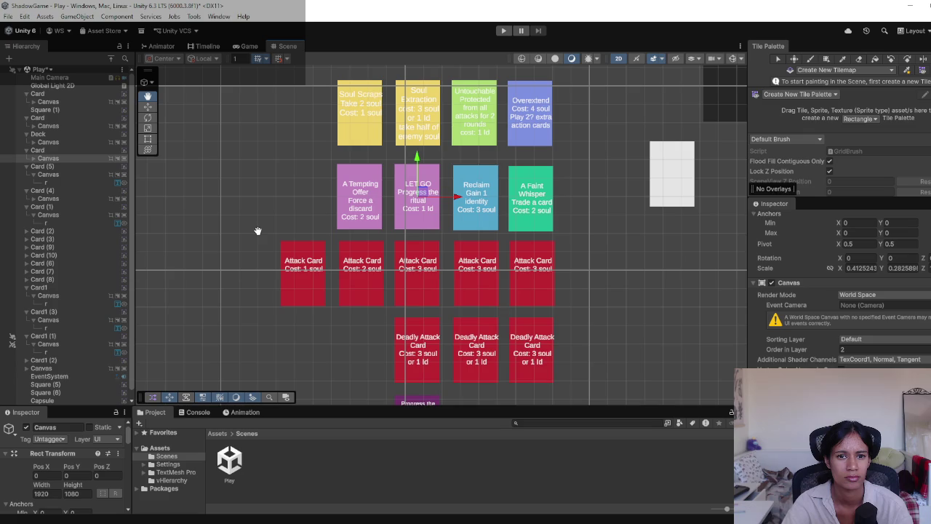
{"action": "left_click_drag", "start_coordinate": [257, 231], "coordinate": [284, 147]}
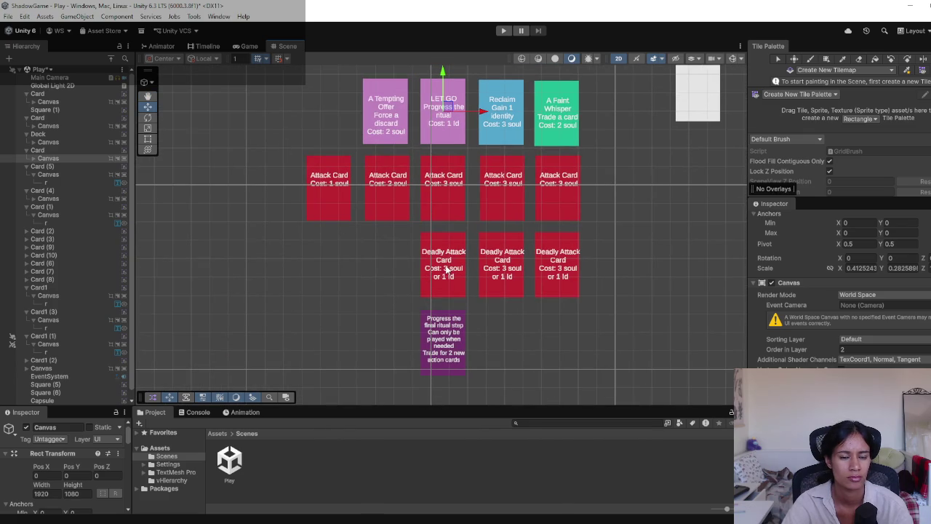
{"action": "left_click", "coordinate": [560, 265]}
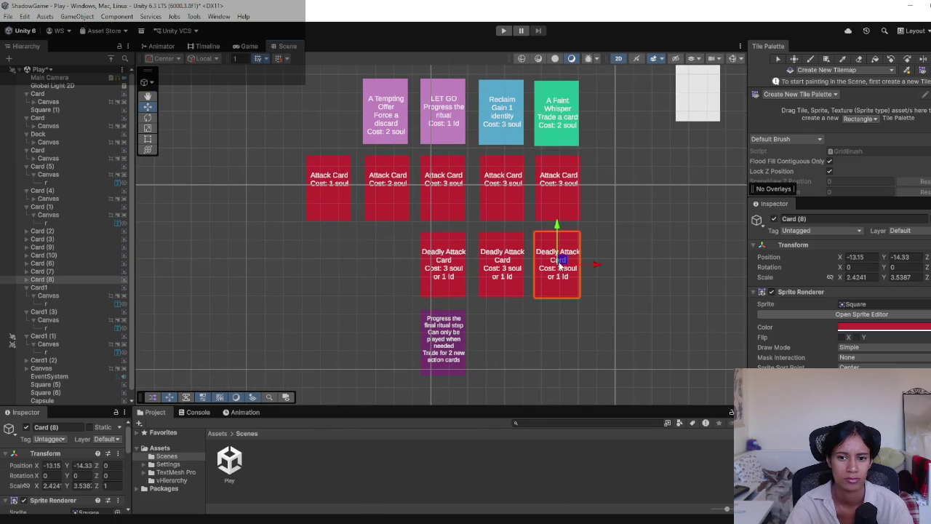
Delete the rightmost Deadly Attack card (Card (8)) and select the first Attack Card.
{"action": "key", "text": "Delete"}
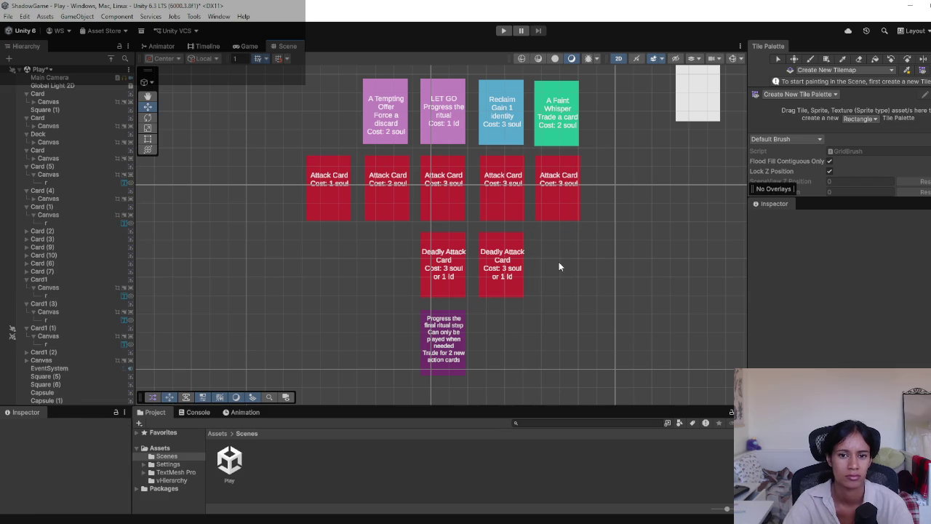
{"action": "scroll", "coordinate": [396, 270], "scroll_direction": "up", "scroll_amount": 5}
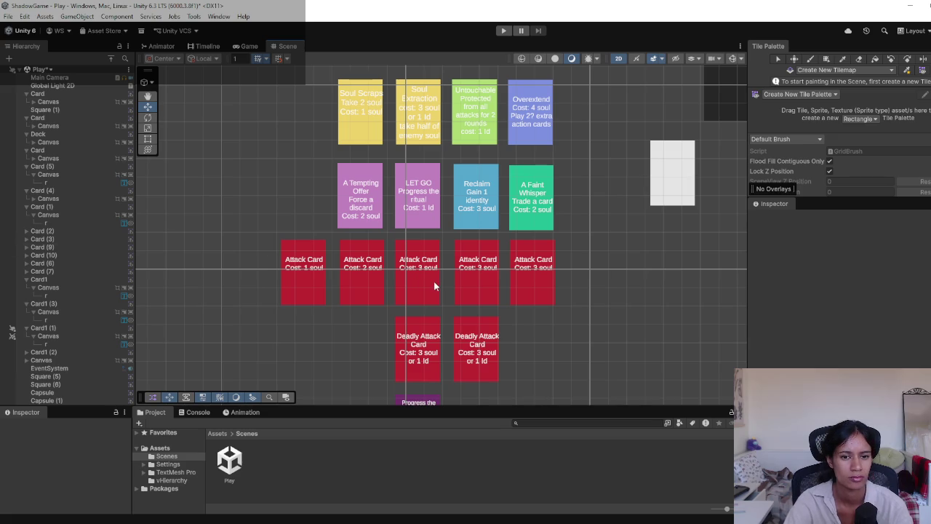
{"action": "left_click", "coordinate": [306, 267]}
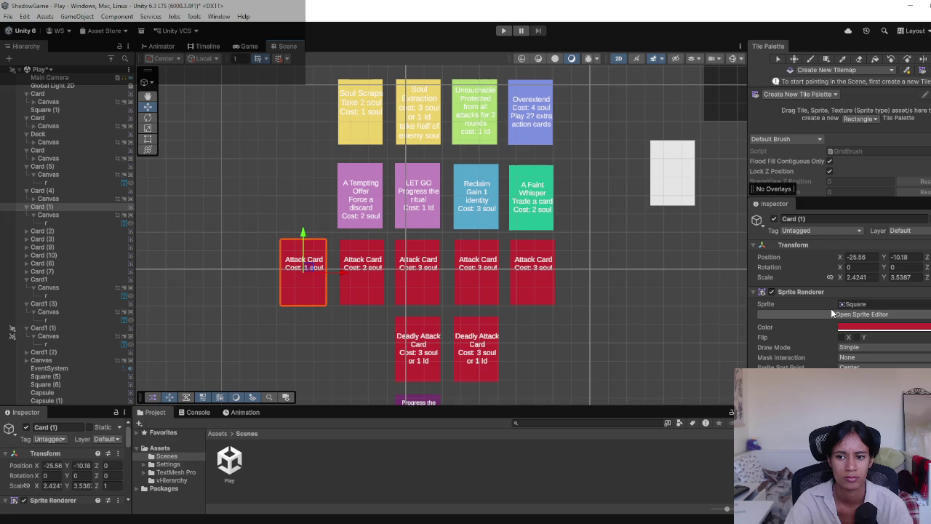
Change the first Attack Card's cost to 2 soul and add the line 'Deals 1 Id damage'.
{"action": "left_click", "coordinate": [47, 222]}
{"action": "scroll", "coordinate": [836, 291], "scroll_direction": "down", "scroll_amount": 5}
{"action": "left_click", "coordinate": [787, 275]}
{"action": "left_click", "coordinate": [780, 274]}
{"action": "key", "text": "BackSpace"}
{"action": "key", "text": "BackSpace"}
{"action": "type", "text": "2 soul "}
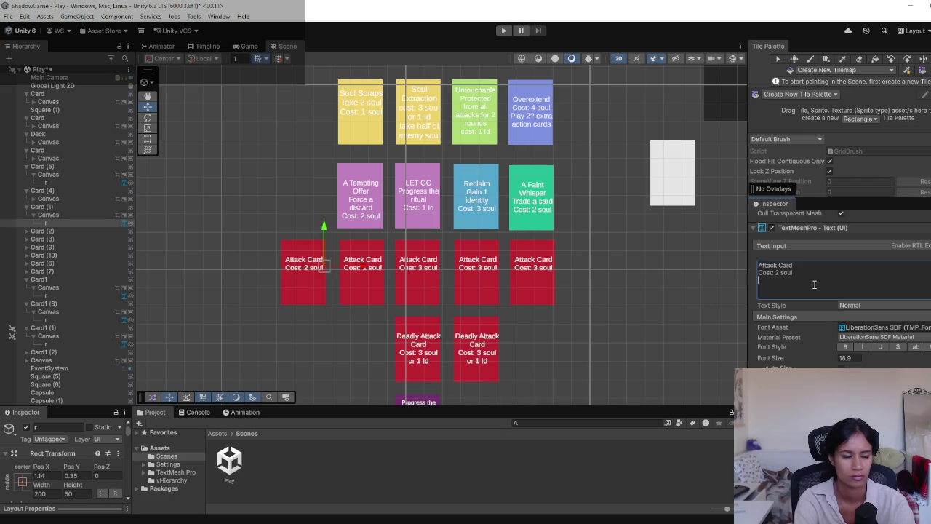
{"action": "type", "text": "Attacks"}
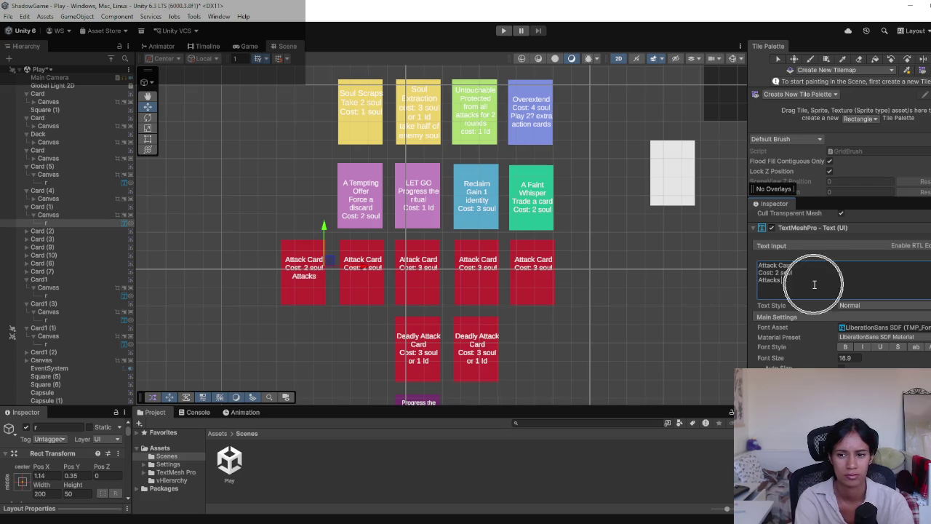
{"action": "key", "text": "ctrl+BackSpace"}
{"action": "type", "text": "Deals"}
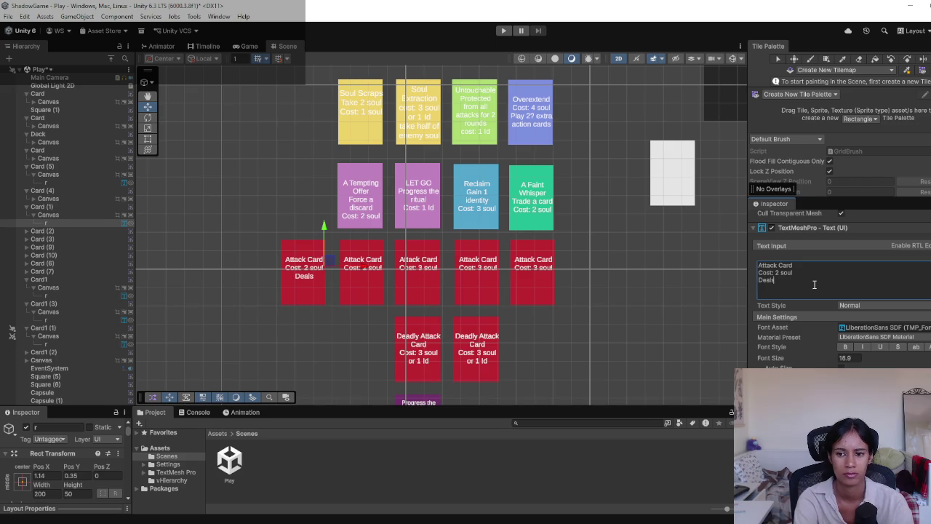
{"action": "type", "text": " 1 Id"}
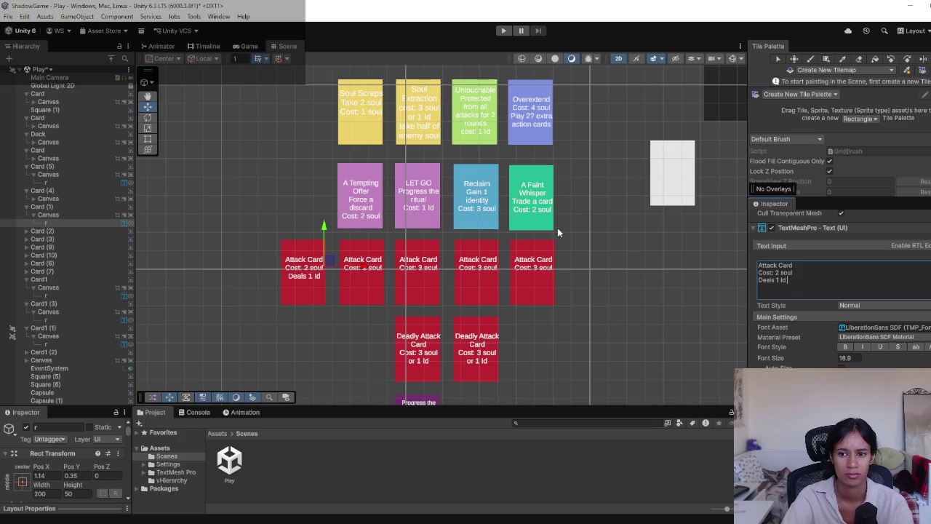
{"action": "type", "text": "damage"}
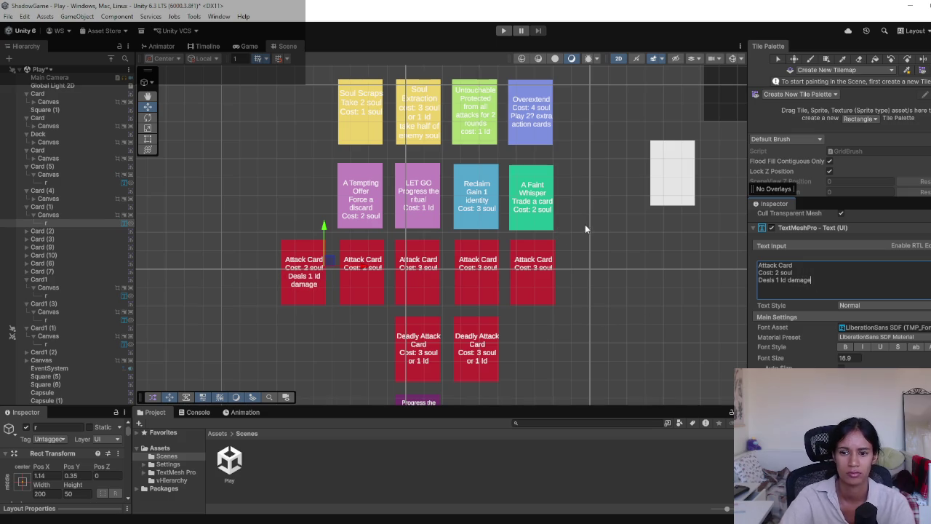
{"action": "left_click", "coordinate": [361, 269]}
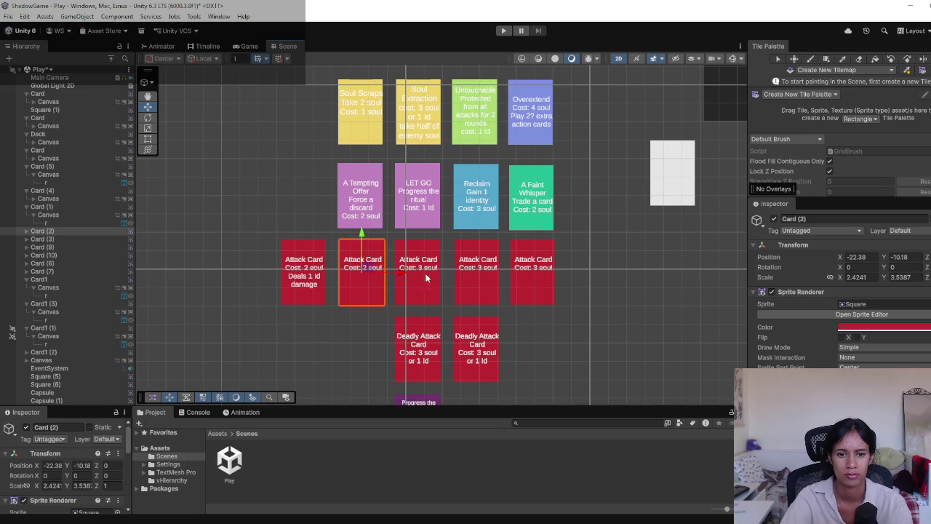
{"action": "left_click", "coordinate": [483, 267]}
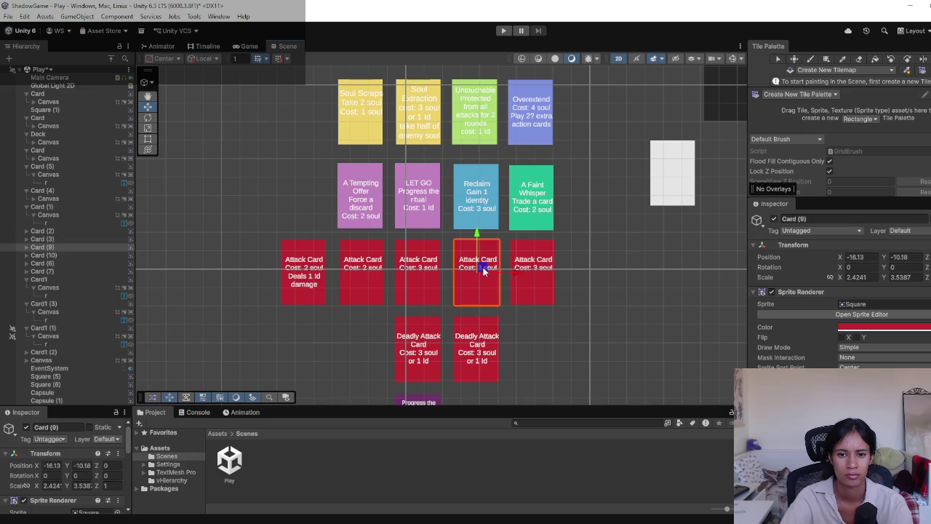
Set Card (9)'s cost to 'Cost: 5' and add the line 'Deals 2 Id damage' beneath it.
{"action": "left_click", "coordinate": [26, 247]}
{"action": "left_click", "coordinate": [33, 255]}
{"action": "left_click", "coordinate": [50, 263]}
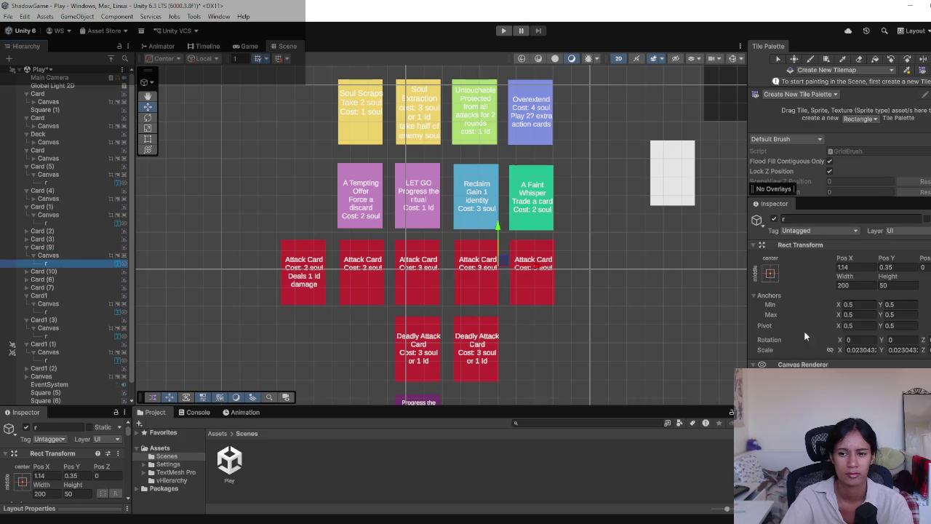
{"action": "left_click_drag", "start_coordinate": [775, 326], "coordinate": [837, 332]}
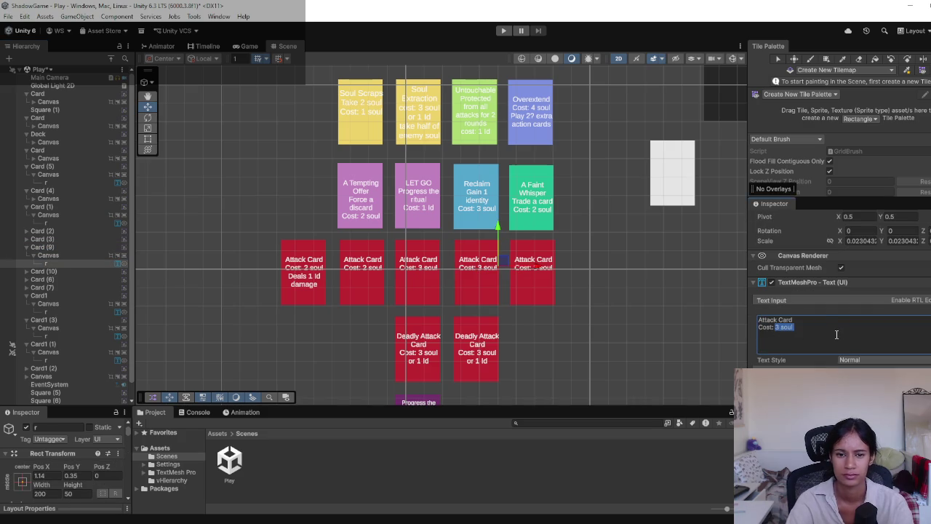
{"action": "type", "text": "5"}
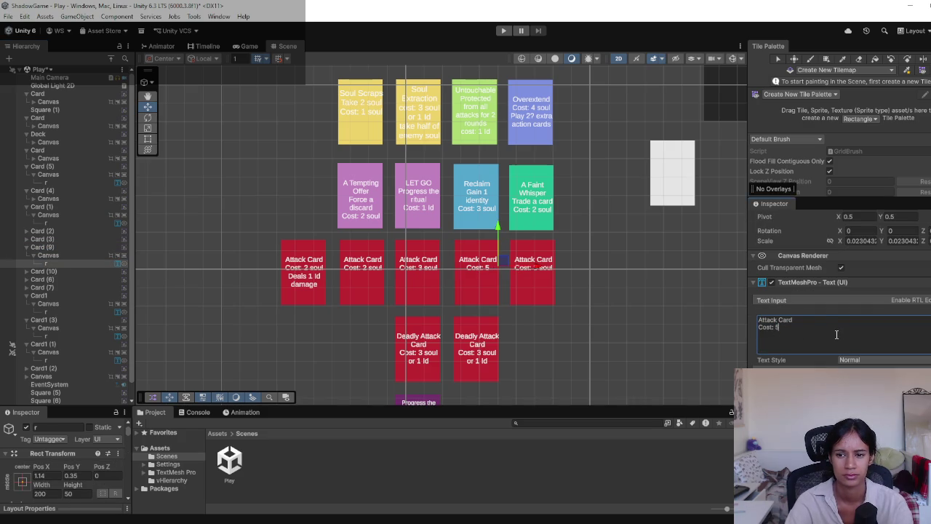
{"action": "key", "text": "Return"}
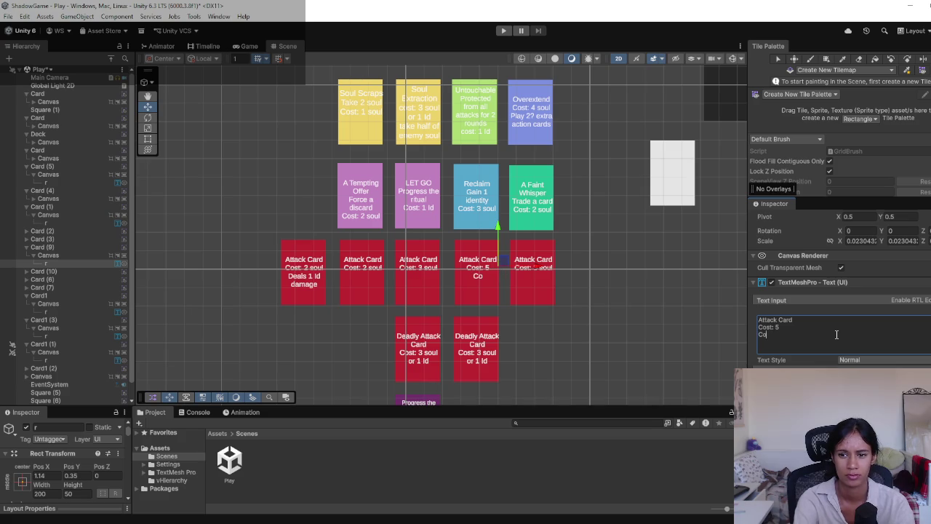
{"action": "type", "text": "Deals 2"}
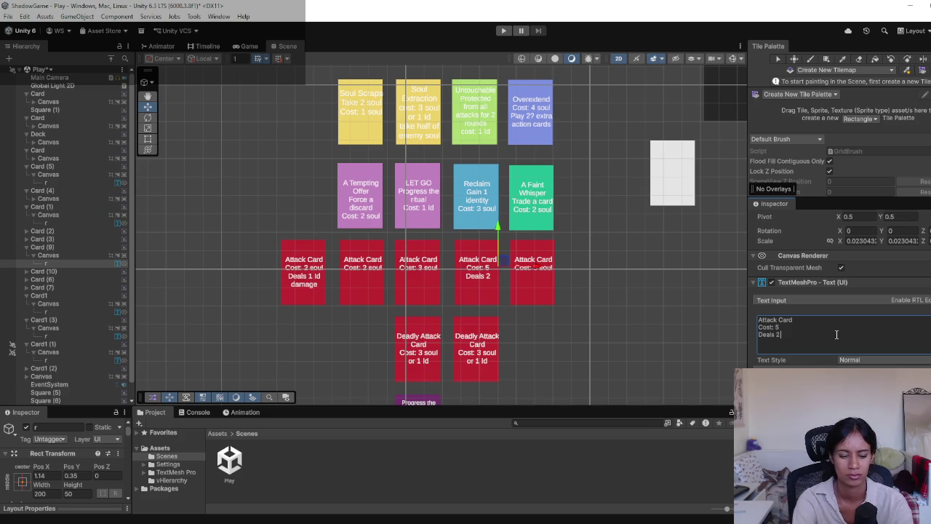
{"action": "type", "text": " lden"}
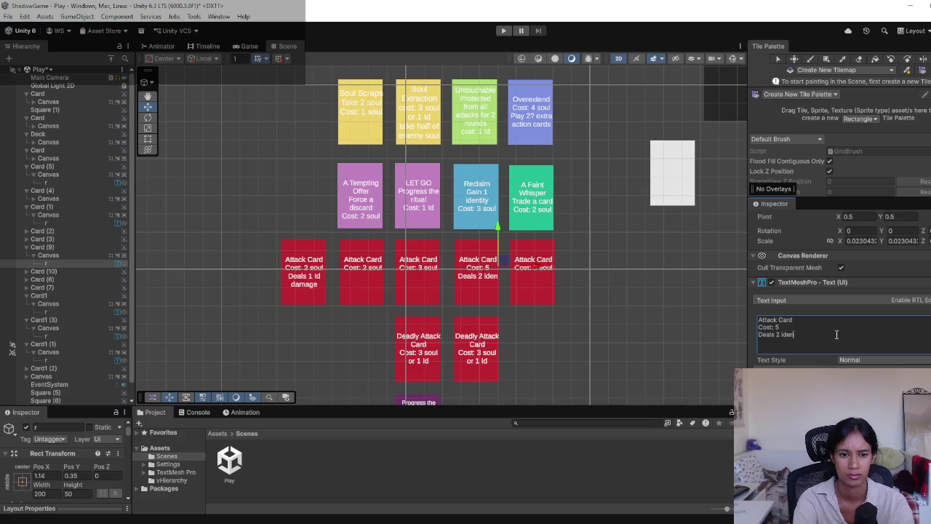
{"action": "key", "text": "BackSpace"}
{"action": "key", "text": "BackSpace"}
{"action": "type", "text": "damage"}
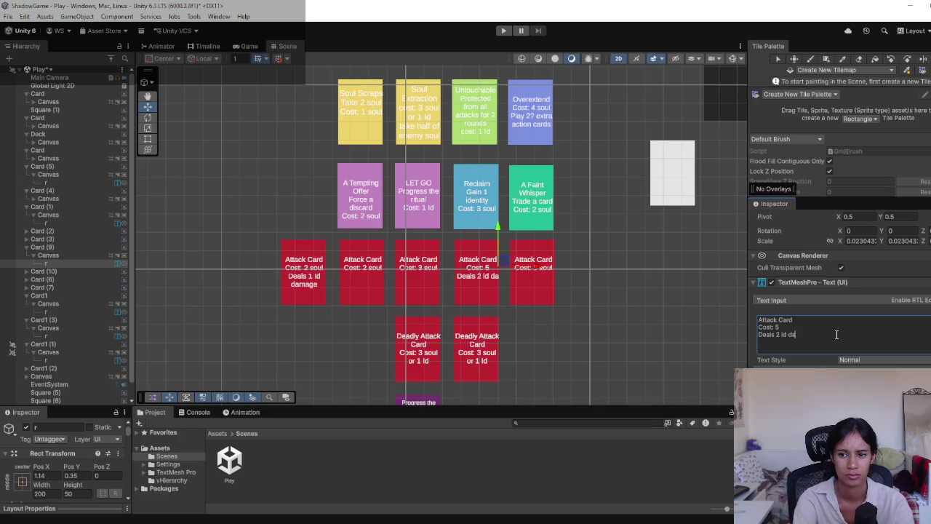
{"action": "left_click", "coordinate": [781, 334]}
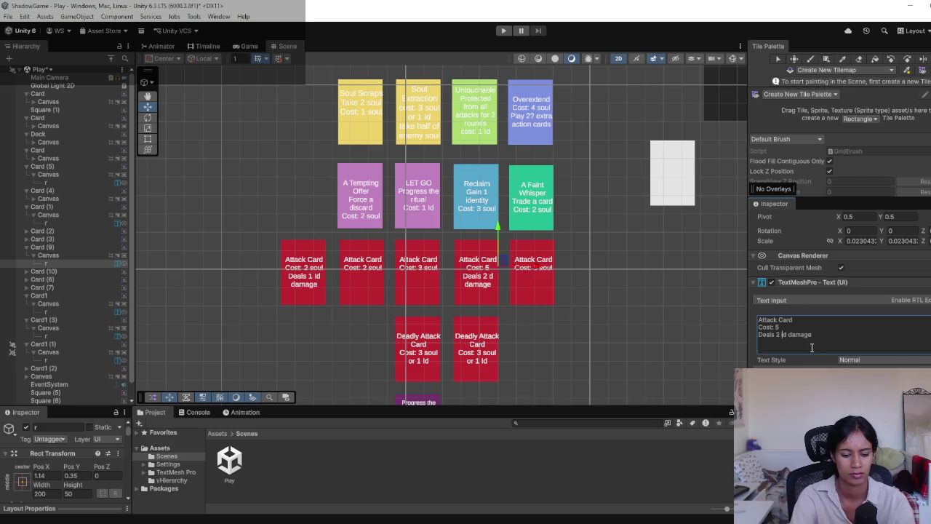
{"action": "left_click", "coordinate": [531, 312]}
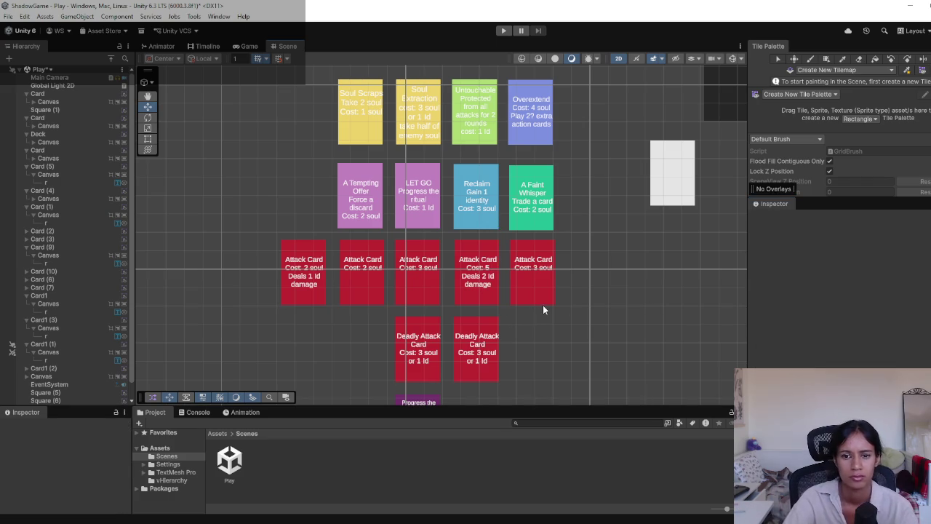
{"action": "scroll", "coordinate": [570, 337], "scroll_direction": "down", "scroll_amount": 2}
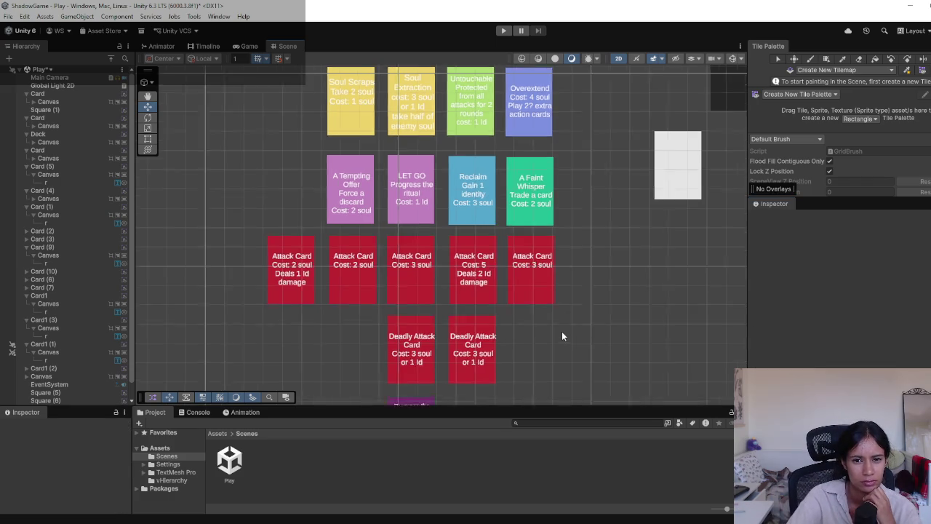
{"action": "scroll", "coordinate": [573, 213], "scroll_direction": "down", "scroll_amount": 2}
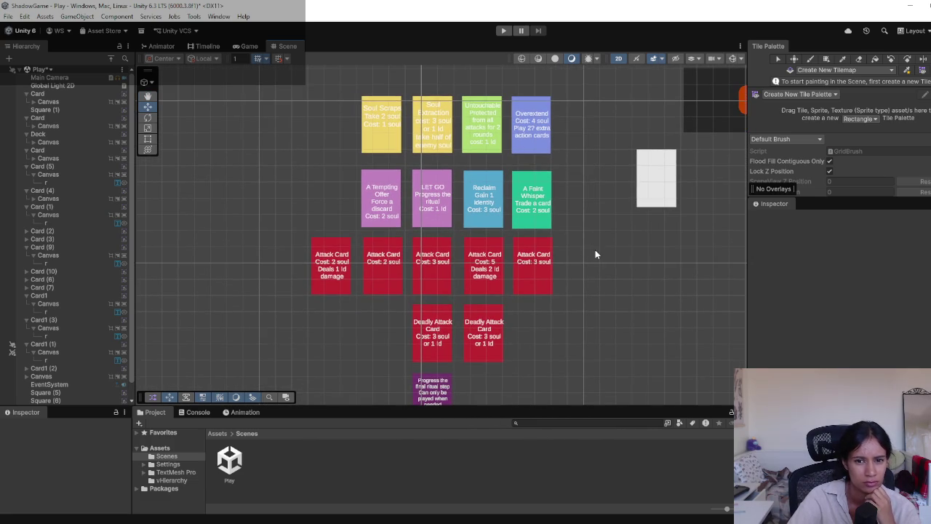
{"action": "mouse_move", "coordinate": [595, 254]}
{"action": "left_mouse_down"}
{"action": "mouse_move", "coordinate": [580, 272]}
{"action": "mouse_move", "coordinate": [572, 239]}
{"action": "left_mouse_up"}
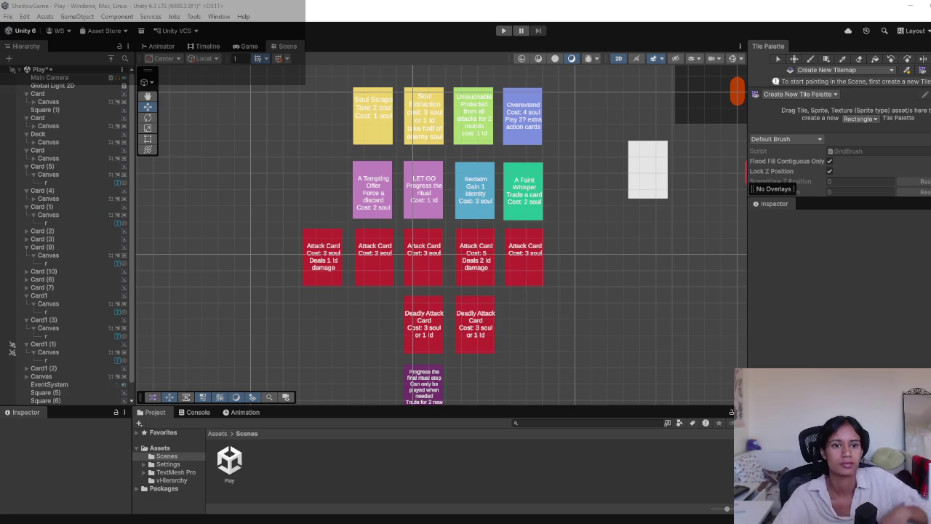
{"action": "mouse_move", "coordinate": [503, 177]}
{"action": "left_mouse_down"}
{"action": "mouse_move", "coordinate": [340, 273]}
{"action": "mouse_move", "coordinate": [269, 261]}
{"action": "mouse_move", "coordinate": [392, 232]}
{"action": "left_mouse_up"}
{"action": "left_click", "coordinate": [249, 46]}
{"action": "left_click", "coordinate": [287, 46]}
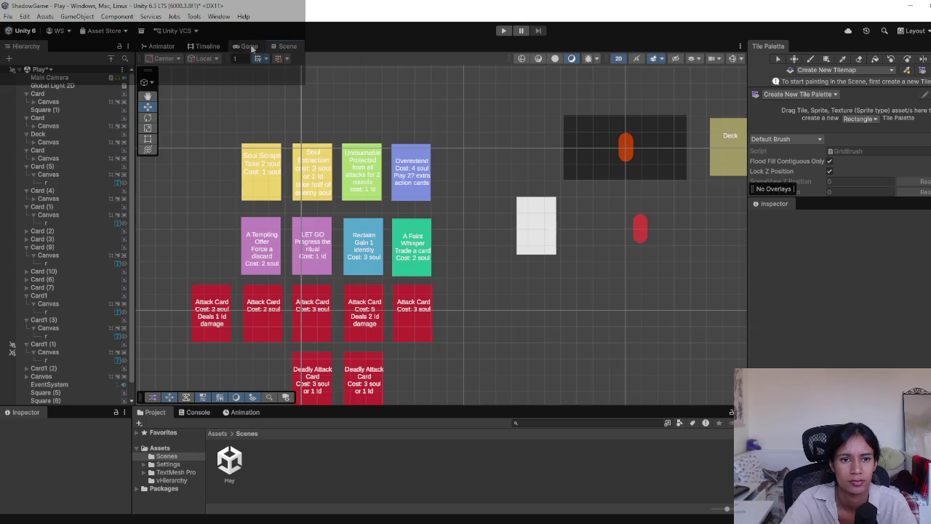
{"action": "left_click", "coordinate": [249, 46]}
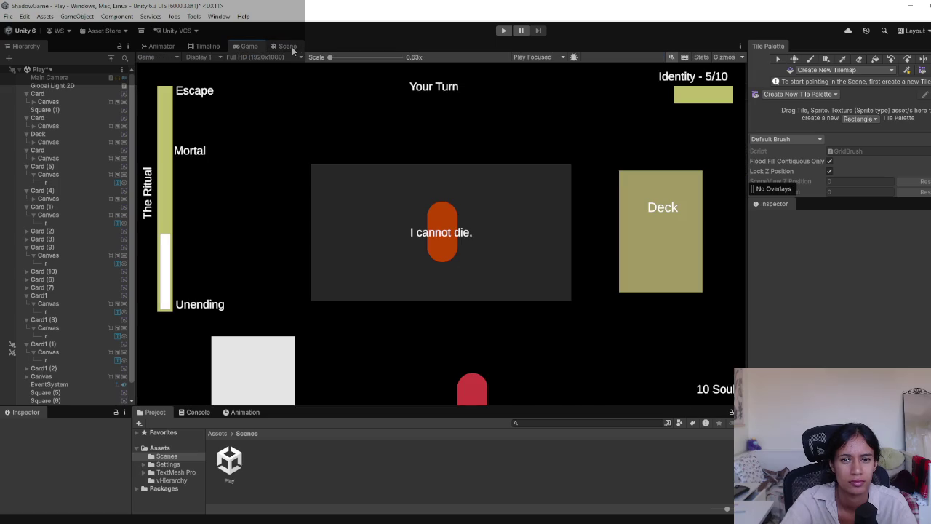
{"action": "left_click", "coordinate": [291, 46]}
{"action": "mouse_move", "coordinate": [222, 231]}
{"action": "left_mouse_down"}
{"action": "mouse_move", "coordinate": [277, 194]}
{"action": "mouse_move", "coordinate": [289, 152]}
{"action": "left_mouse_up"}
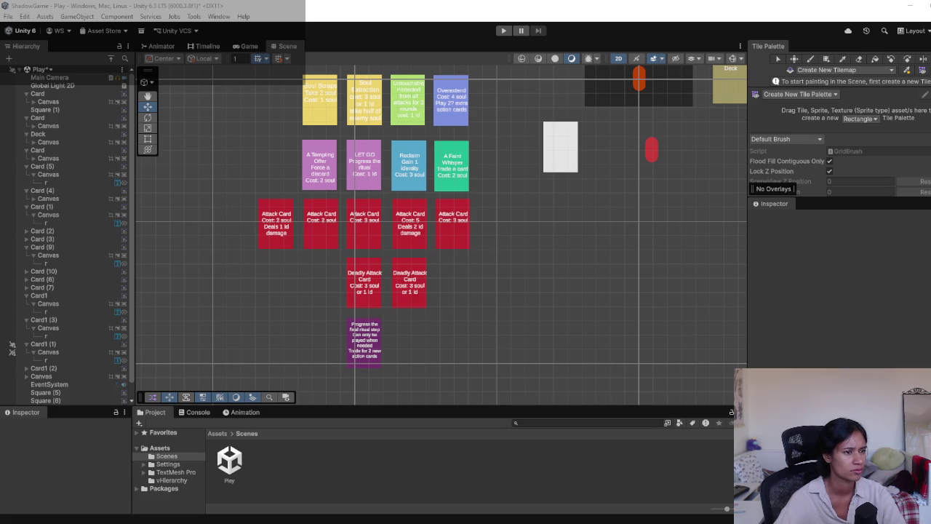
Delete the second Attack Card and fill the row with duplicates of the 2-soul first card.
{"action": "mouse_move", "coordinate": [580, 208]}
{"action": "left_mouse_down"}
{"action": "mouse_move", "coordinate": [589, 276]}
{"action": "mouse_move", "coordinate": [619, 258]}
{"action": "left_mouse_up"}
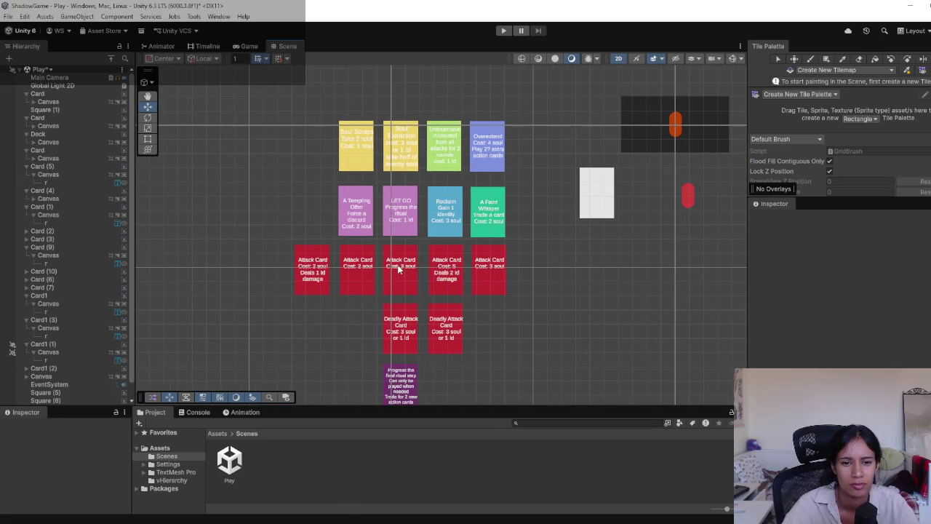
{"action": "left_click", "coordinate": [357, 269]}
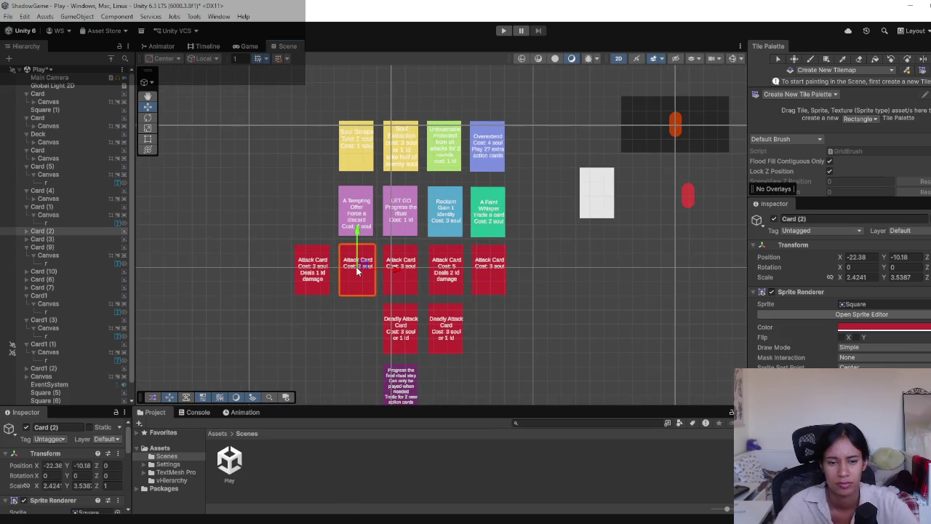
{"action": "key", "text": "Delete"}
{"action": "left_click", "coordinate": [320, 280]}
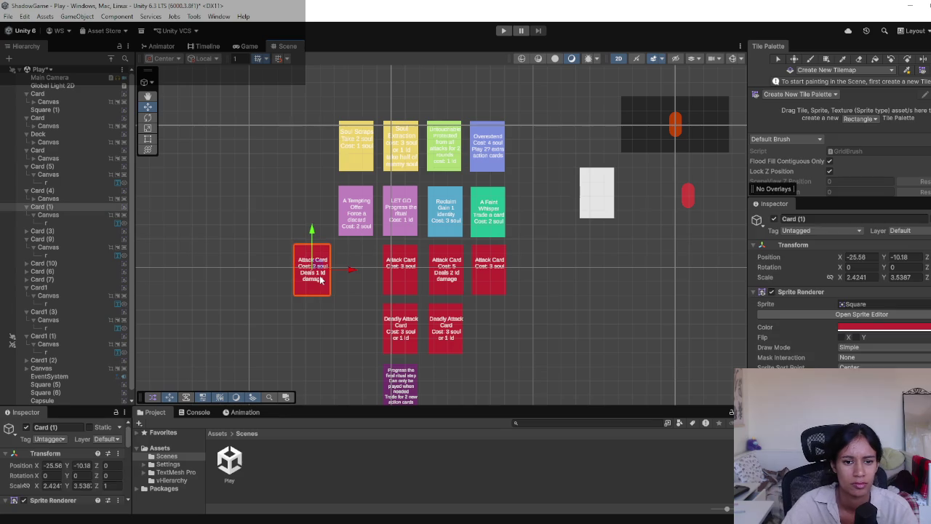
{"action": "key", "text": "ctrl+d"}
{"action": "left_click_drag", "start_coordinate": [320, 276], "coordinate": [395, 270]}
{"action": "scroll", "coordinate": [419, 325], "scroll_direction": "up", "scroll_amount": 1}
{"action": "scroll", "coordinate": [419, 325], "scroll_direction": "up", "scroll_amount": 2}
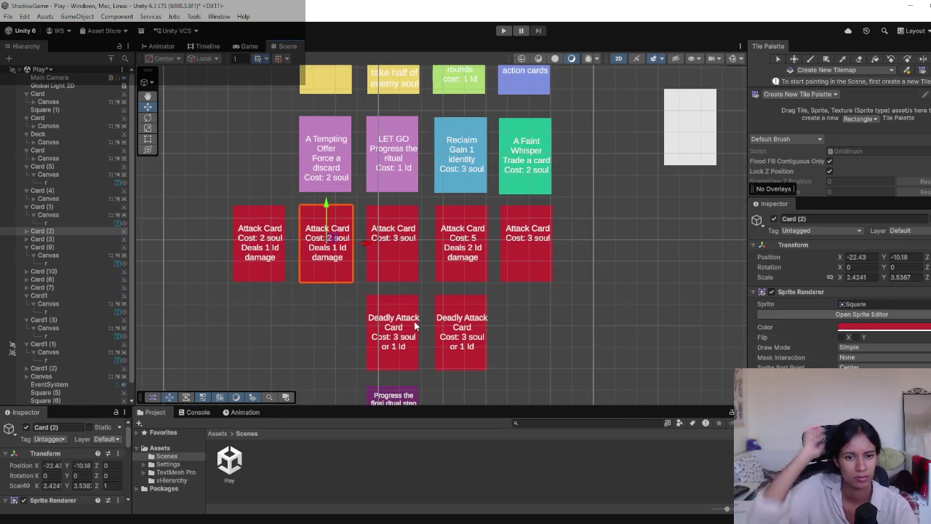
{"action": "key", "text": "ctrl+d"}
{"action": "left_click_drag", "start_coordinate": [366, 246], "coordinate": [238, 245]}
Delete the 3-soul attack card and place a duplicate 5-soul card at the row's end.
{"action": "left_click", "coordinate": [412, 241]}
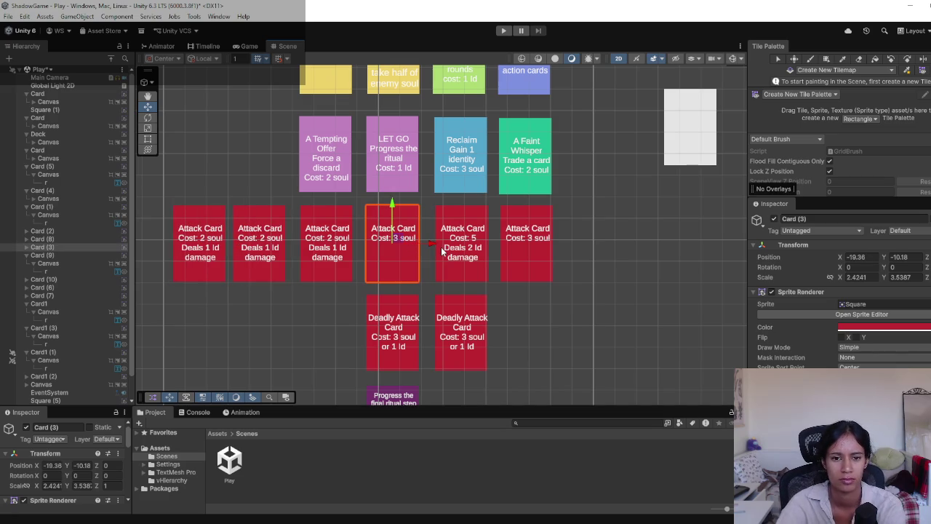
{"action": "left_click", "coordinate": [465, 259]}
{"action": "mouse_move", "coordinate": [500, 242]}
{"action": "left_mouse_down"}
{"action": "mouse_move", "coordinate": [423, 242]}
{"action": "mouse_move", "coordinate": [437, 242]}
{"action": "left_mouse_up"}
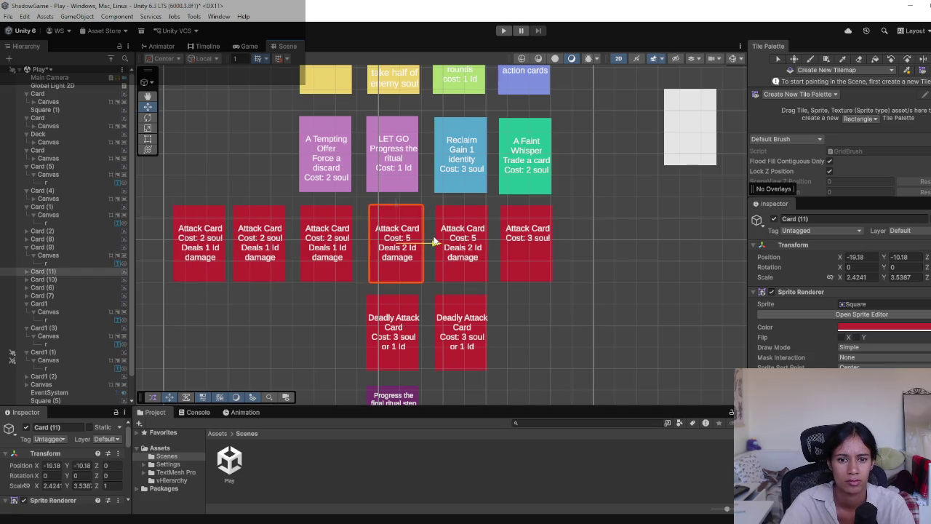
{"action": "left_click", "coordinate": [520, 250]}
{"action": "key", "text": "Delete"}
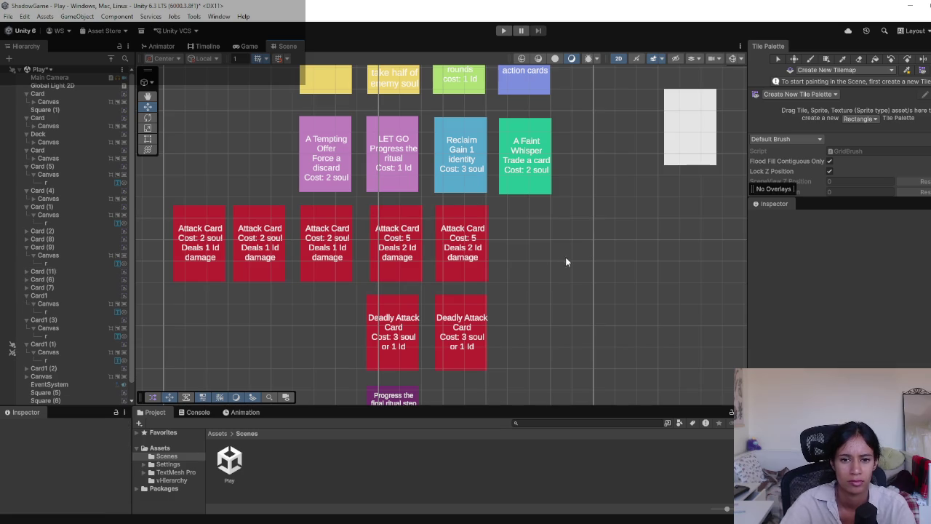
{"action": "left_click", "coordinate": [482, 262]}
{"action": "key", "text": "ctrl+d"}
{"action": "left_click_drag", "start_coordinate": [496, 253], "coordinate": [566, 252]}
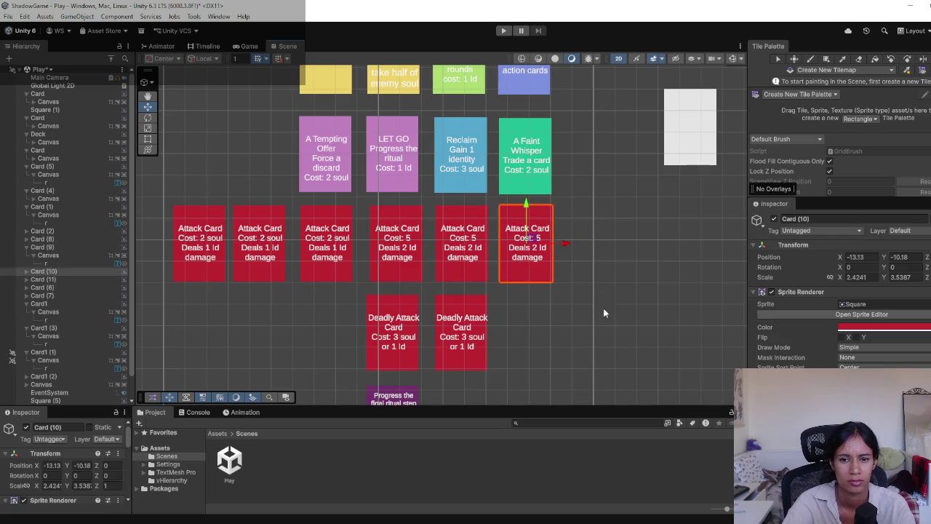
{"action": "left_click", "coordinate": [509, 382]}
{"action": "mouse_move", "coordinate": [461, 212]}
{"action": "left_mouse_down"}
{"action": "mouse_move", "coordinate": [472, 331]}
{"action": "mouse_move", "coordinate": [476, 292]}
{"action": "mouse_move", "coordinate": [501, 239]}
{"action": "mouse_move", "coordinate": [475, 245]}
{"action": "mouse_move", "coordinate": [436, 279]}
{"action": "mouse_move", "coordinate": [443, 270]}
{"action": "mouse_move", "coordinate": [417, 317]}
{"action": "mouse_move", "coordinate": [357, 315]}
{"action": "mouse_move", "coordinate": [476, 173]}
{"action": "left_mouse_up"}
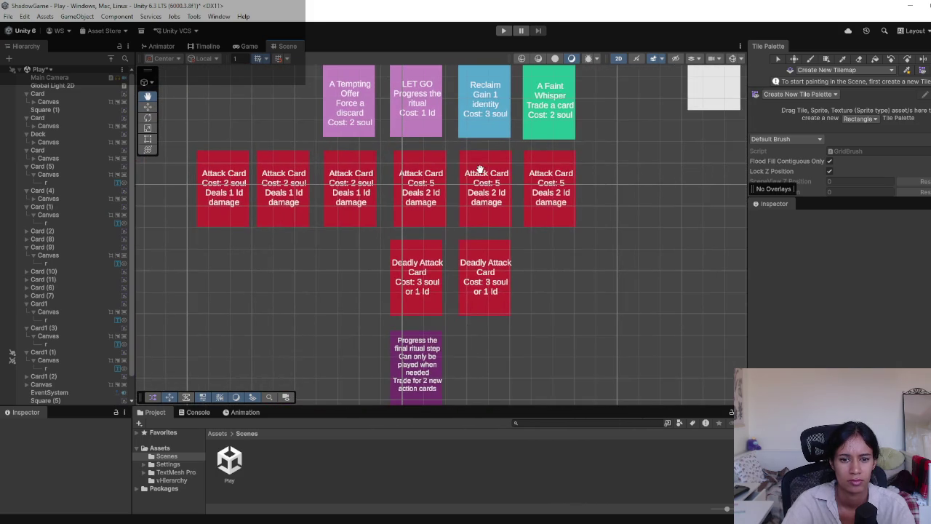
{"action": "left_click_drag", "start_coordinate": [339, 308], "coordinate": [366, 308]}
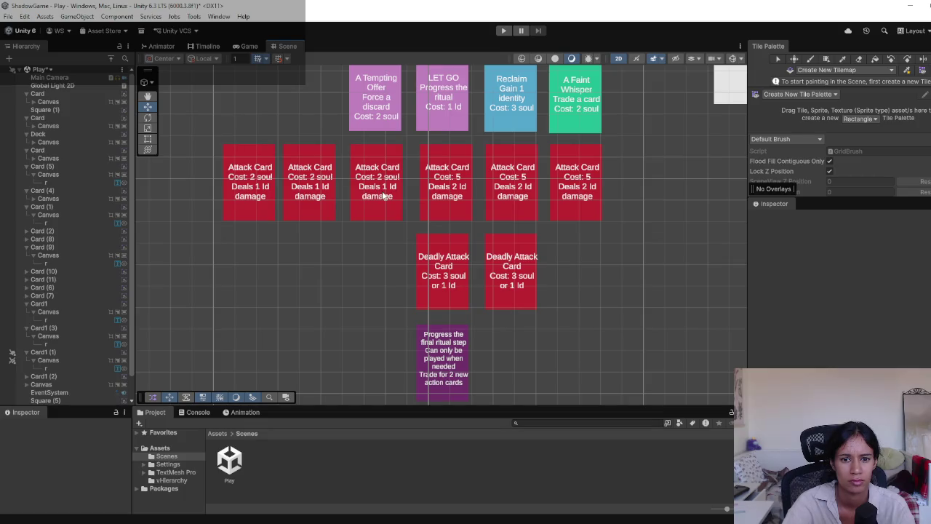
Retitle the left Deadly Attack card (Card (6)) 'The Time has come'.
{"action": "left_click", "coordinate": [450, 290]}
{"action": "left_click", "coordinate": [514, 313]}
{"action": "left_click", "coordinate": [447, 268]}
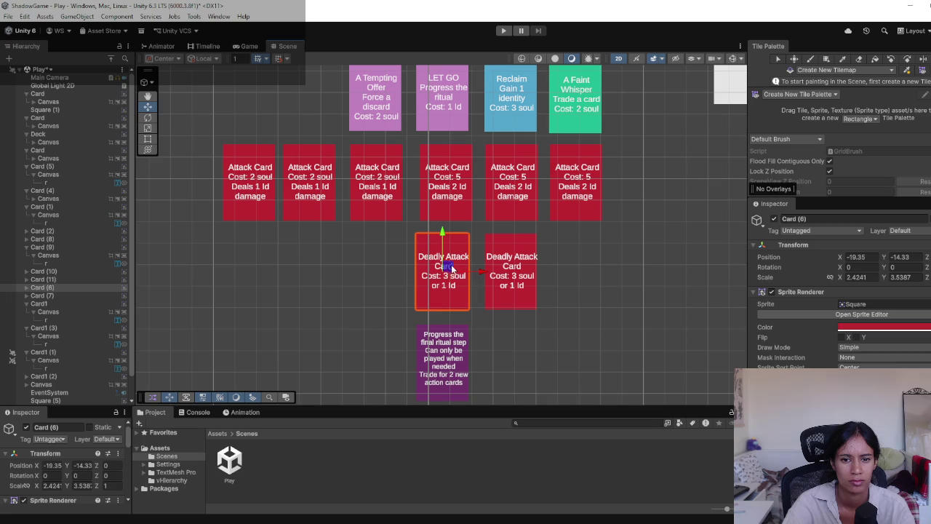
{"action": "left_click", "coordinate": [26, 287]}
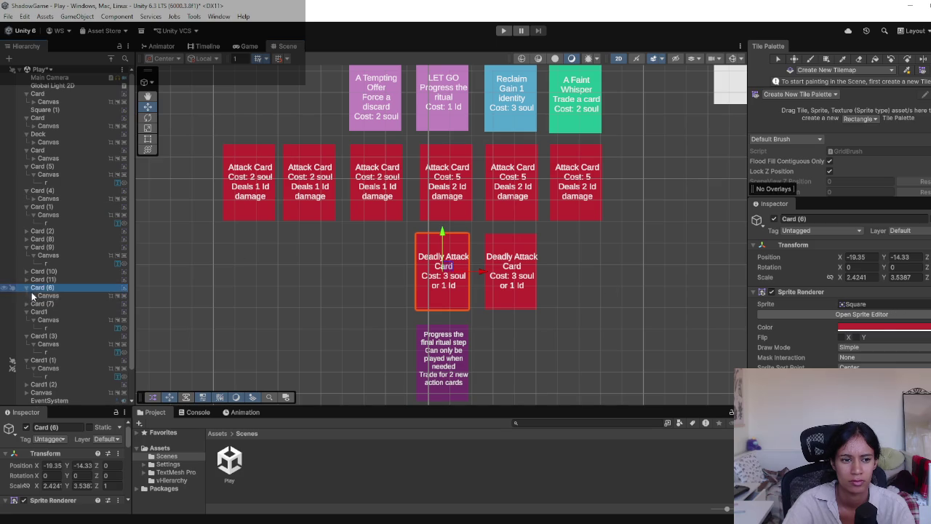
{"action": "left_click", "coordinate": [47, 296]}
{"action": "left_click", "coordinate": [47, 303]}
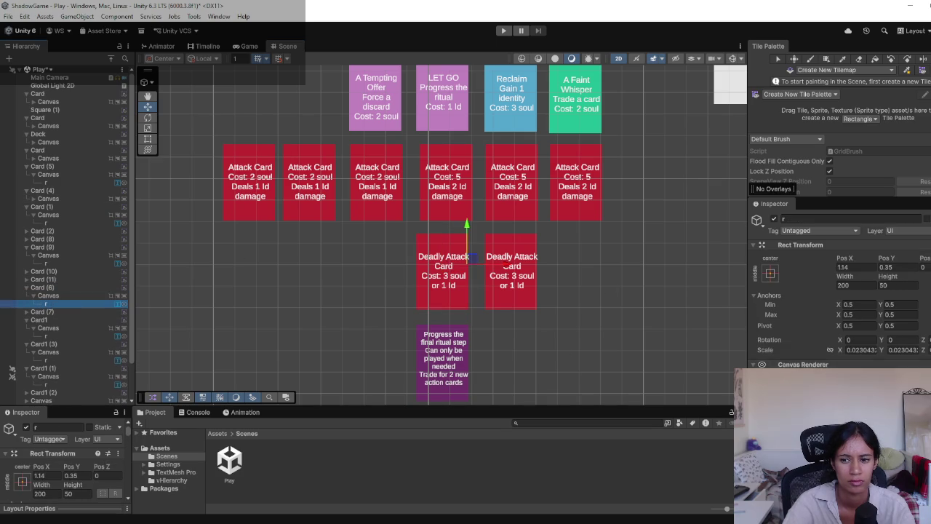
{"action": "scroll", "coordinate": [815, 305], "scroll_direction": "down", "scroll_amount": 3}
{"action": "left_click", "coordinate": [815, 306]}
{"action": "left_click", "coordinate": [816, 306]}
{"action": "left_click_drag", "start_coordinate": [816, 293], "coordinate": [746, 298]}
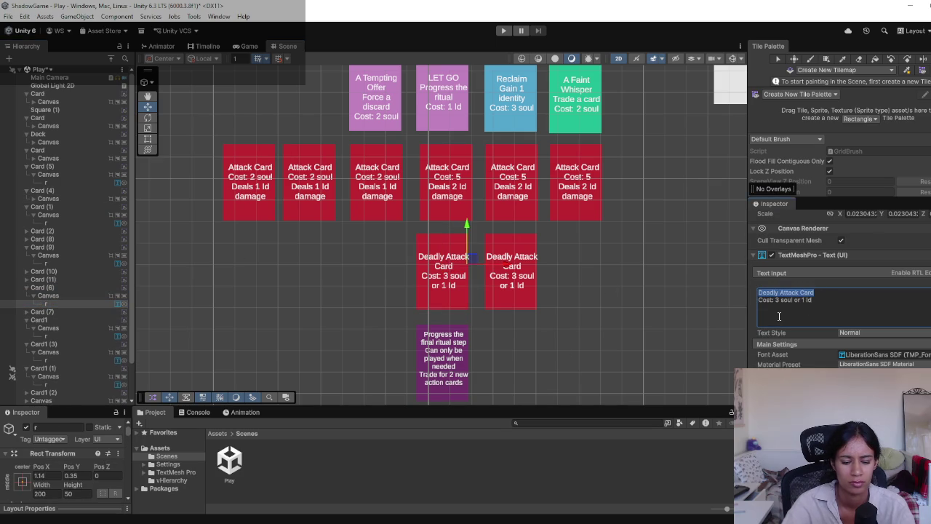
{"action": "type", "text": "Y"}
{"action": "key", "text": "BackSpace"}
{"action": "type", "text": "The Ti"}
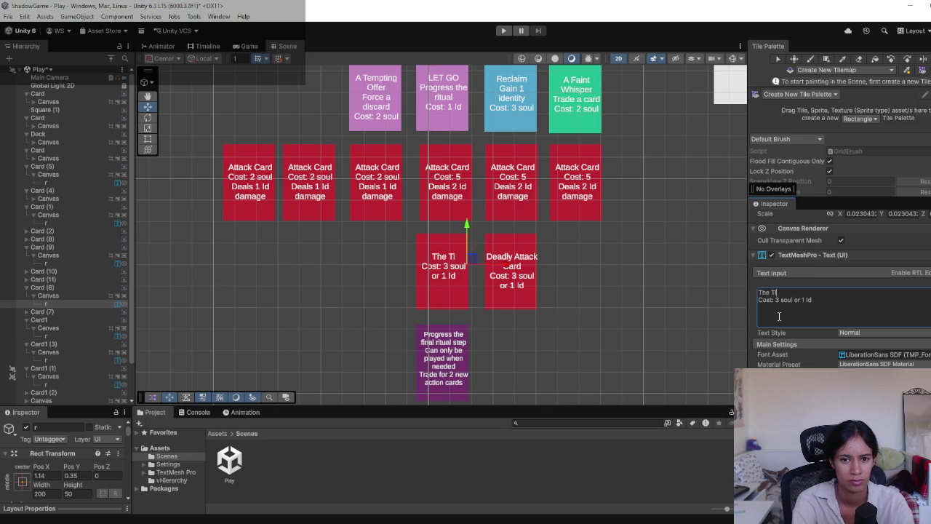
{"action": "type", "text": "me has come"}
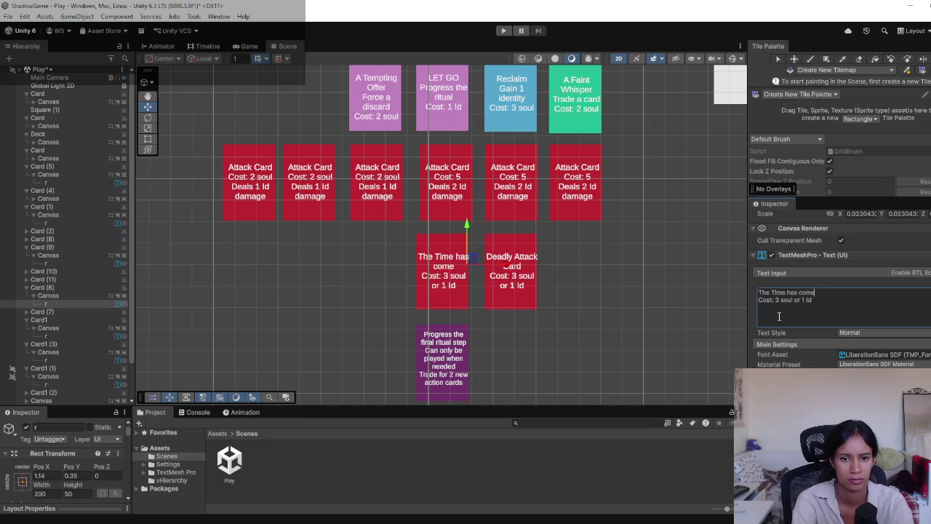
Adjust the positions of the two bottom-row cards beneath the attack row.
{"action": "left_click", "coordinate": [532, 300]}
{"action": "mouse_move", "coordinate": [532, 299]}
{"action": "left_mouse_down"}
{"action": "mouse_move", "coordinate": [464, 298]}
{"action": "mouse_move", "coordinate": [526, 269]}
{"action": "mouse_move", "coordinate": [549, 278]}
{"action": "left_mouse_up"}
{"action": "left_click", "coordinate": [457, 285]}
{"action": "left_click_drag", "start_coordinate": [475, 280], "coordinate": [477, 281]}
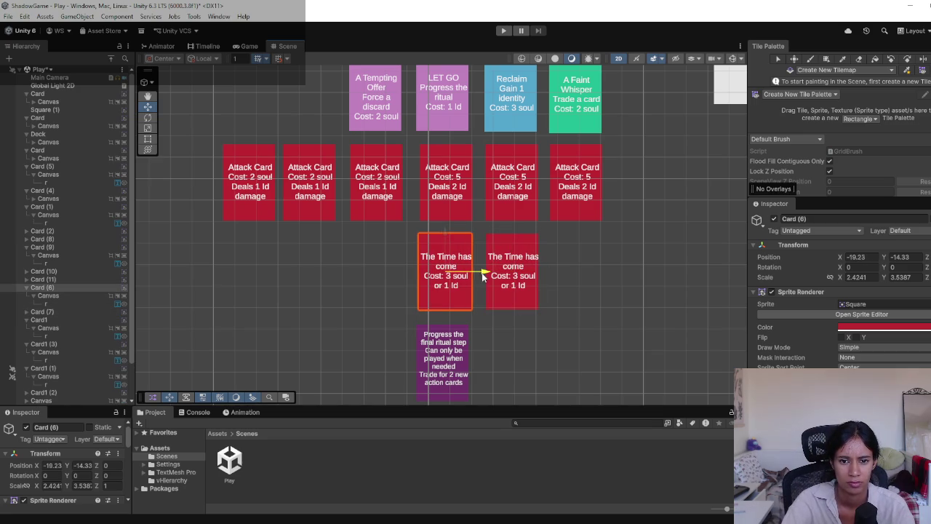
{"action": "left_click", "coordinate": [559, 334]}
{"action": "mouse_move", "coordinate": [572, 272]}
{"action": "left_mouse_down"}
{"action": "mouse_move", "coordinate": [584, 326]}
{"action": "mouse_move", "coordinate": [637, 332]}
{"action": "left_mouse_up"}
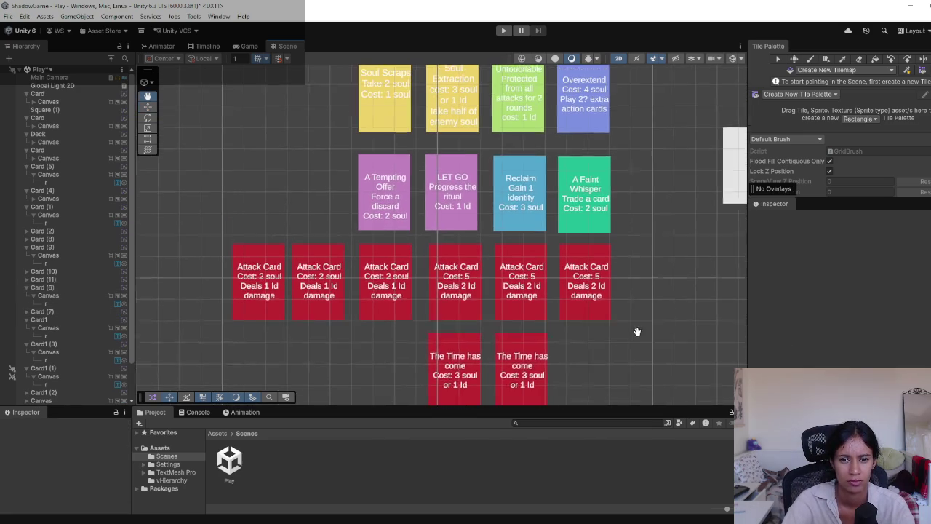
{"action": "mouse_move", "coordinate": [645, 277]}
{"action": "left_mouse_down"}
{"action": "mouse_move", "coordinate": [648, 349]}
{"action": "mouse_move", "coordinate": [615, 328]}
{"action": "mouse_move", "coordinate": [598, 293]}
{"action": "mouse_move", "coordinate": [595, 319]}
{"action": "mouse_move", "coordinate": [590, 311]}
{"action": "mouse_move", "coordinate": [596, 250]}
{"action": "left_mouse_up"}
{"action": "scroll", "coordinate": [589, 320], "scroll_direction": "down", "scroll_amount": 1}
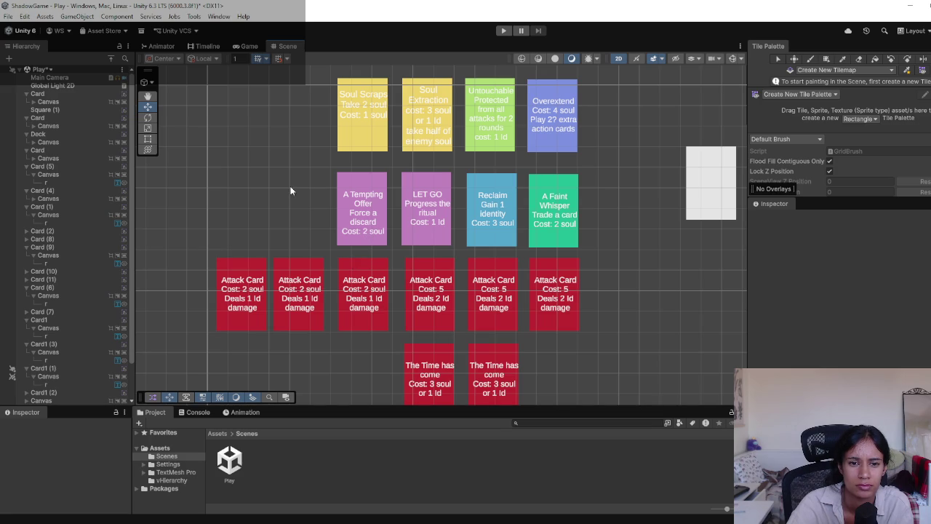
Edit the A Tempting Offer card's text to read 'Force a enemy discard, Cost: 2 soul'.
{"action": "left_click_drag", "start_coordinate": [291, 189], "coordinate": [245, 187]}
{"action": "left_click_drag", "start_coordinate": [328, 228], "coordinate": [324, 231]}
{"action": "left_click", "coordinate": [324, 231]}
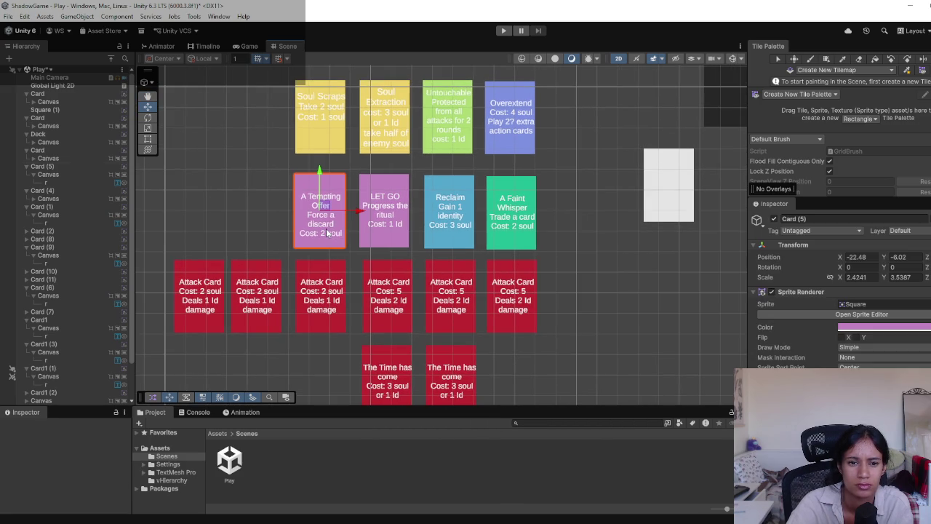
{"action": "left_click", "coordinate": [46, 182]}
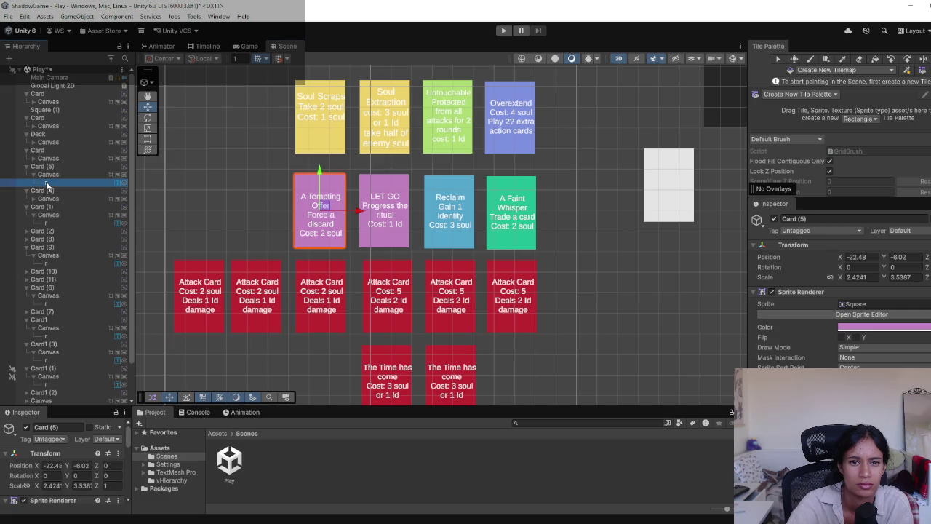
{"action": "left_click", "coordinate": [819, 317]}
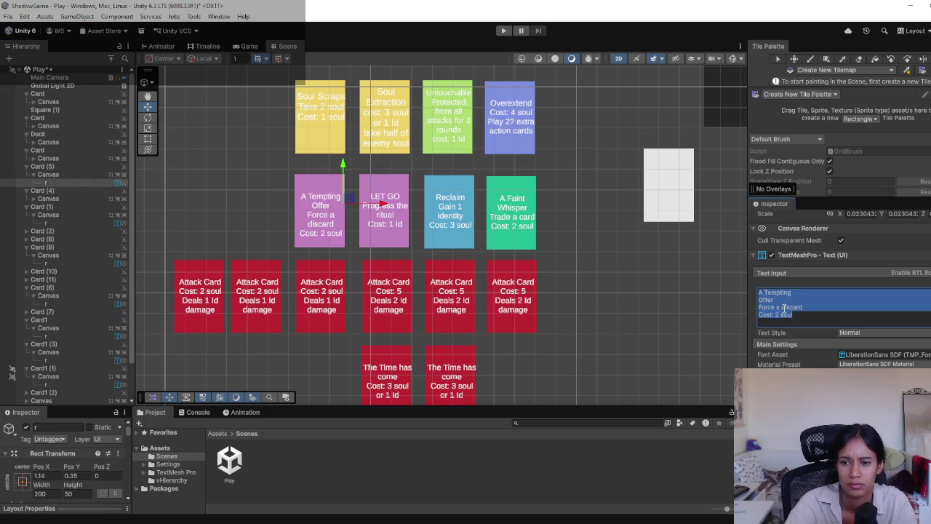
{"action": "key", "text": "Left"}
{"action": "key", "text": "Down"}
{"action": "key", "text": "Down"}
{"action": "key", "text": "ctrl+Right"}
{"action": "key", "text": "ctrl+Right"}
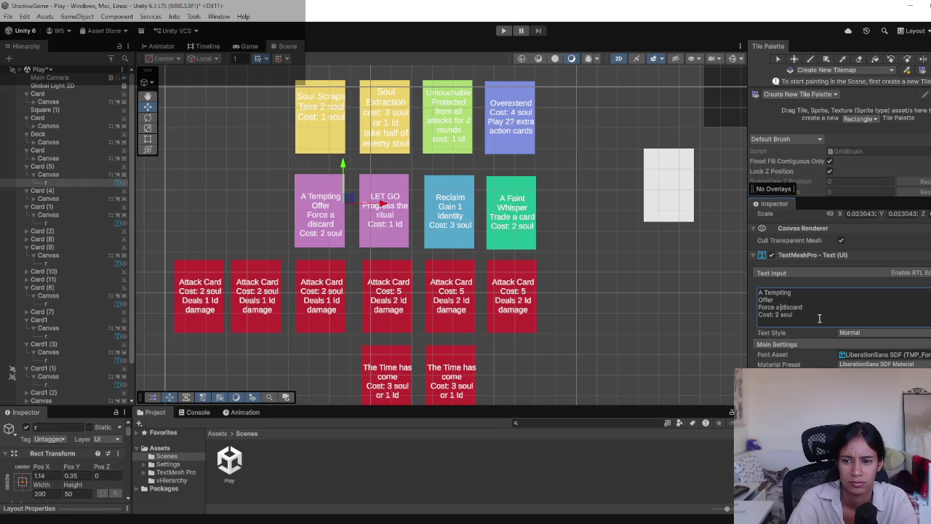
{"action": "type", "text": "enemy"}
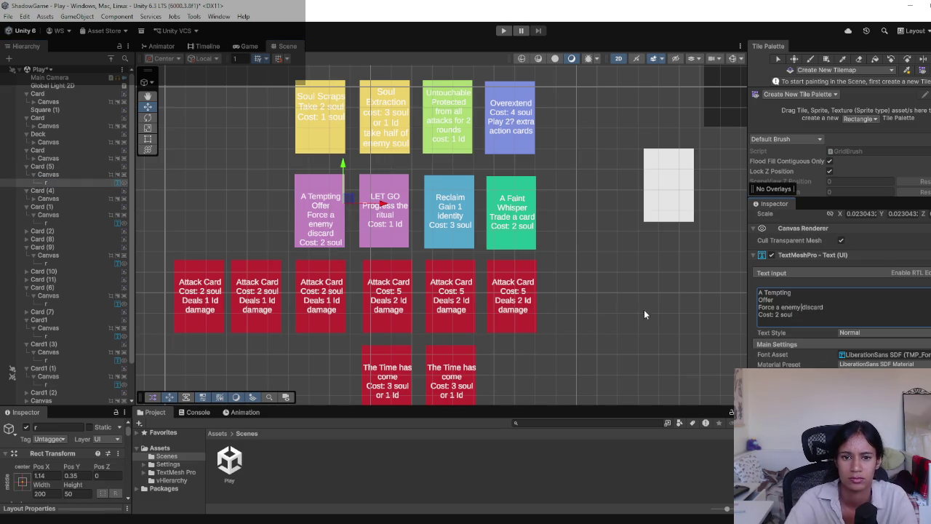
{"action": "left_click", "coordinate": [565, 299]}
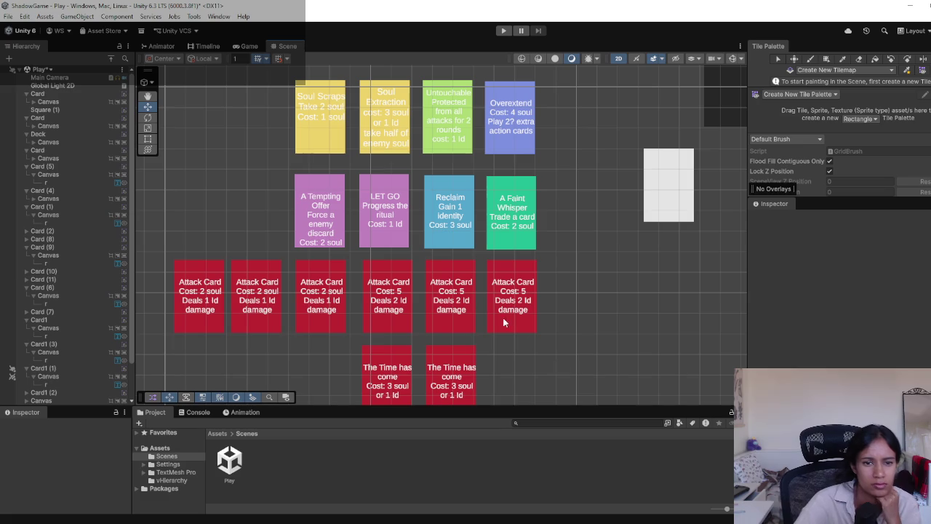
{"action": "mouse_move", "coordinate": [426, 264]}
{"action": "left_mouse_down"}
{"action": "mouse_move", "coordinate": [454, 147]}
{"action": "mouse_move", "coordinate": [470, 183]}
{"action": "mouse_move", "coordinate": [416, 245]}
{"action": "mouse_move", "coordinate": [429, 342]}
{"action": "left_mouse_up"}
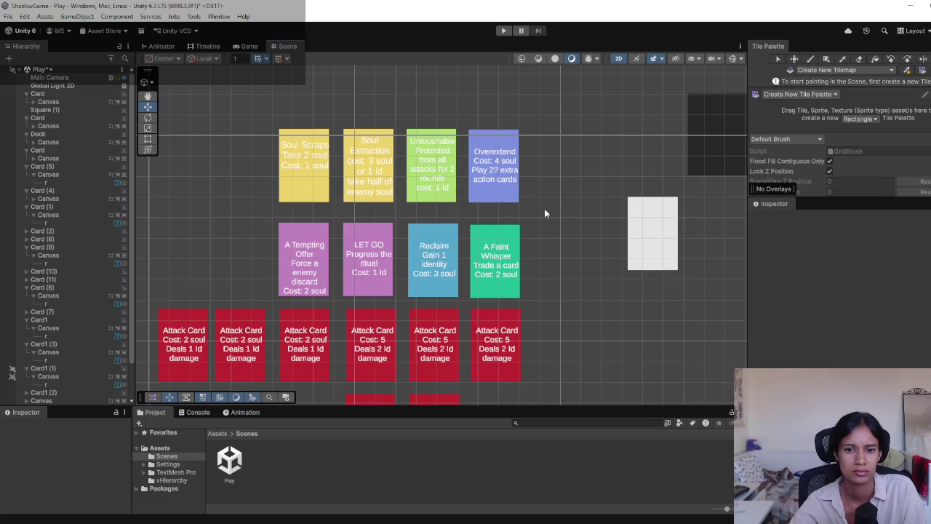
{"action": "scroll", "coordinate": [544, 213], "scroll_direction": "down", "scroll_amount": 10}
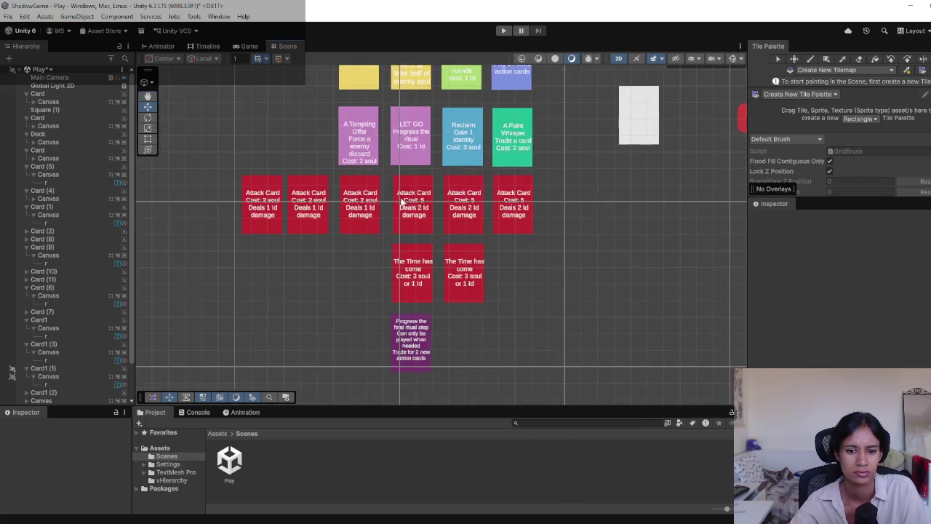
{"action": "left_click", "coordinate": [407, 313]}
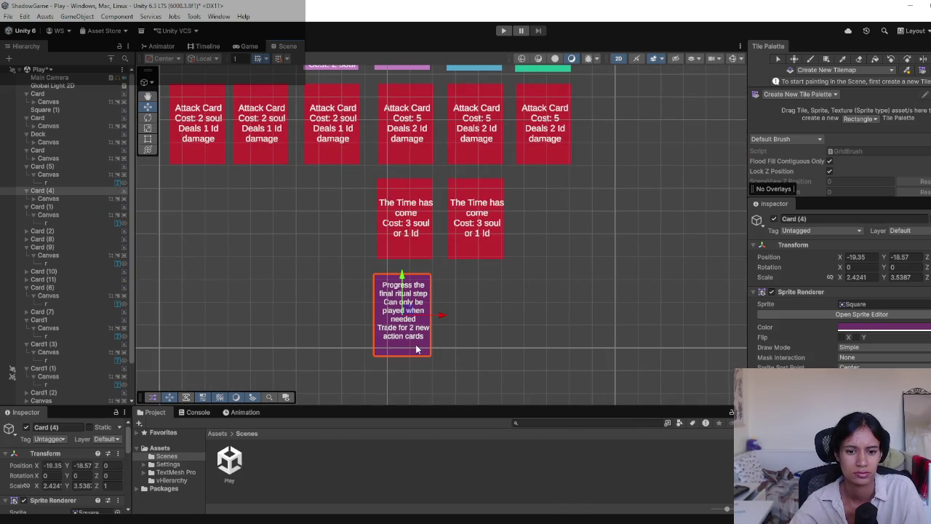
{"action": "scroll", "coordinate": [500, 220], "scroll_direction": "up", "scroll_amount": 12}
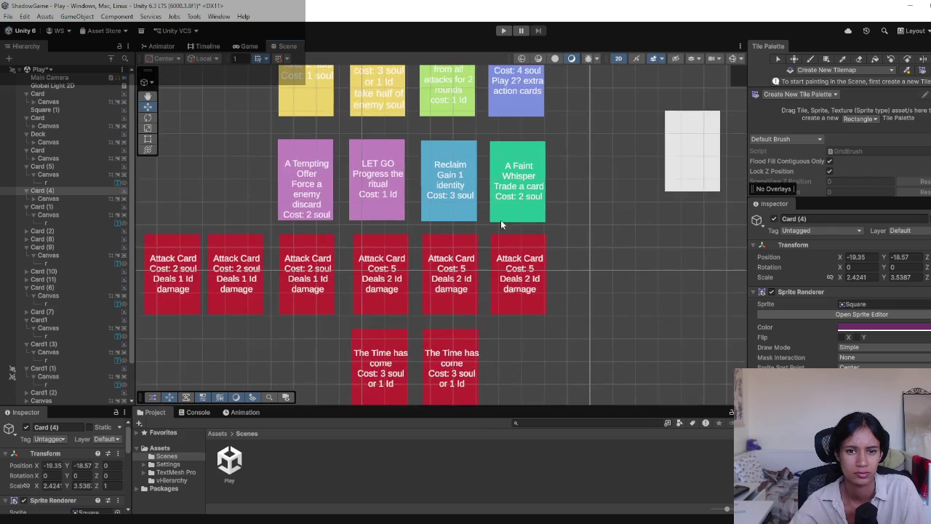
{"action": "scroll", "coordinate": [360, 360], "scroll_direction": "down", "scroll_amount": 4}
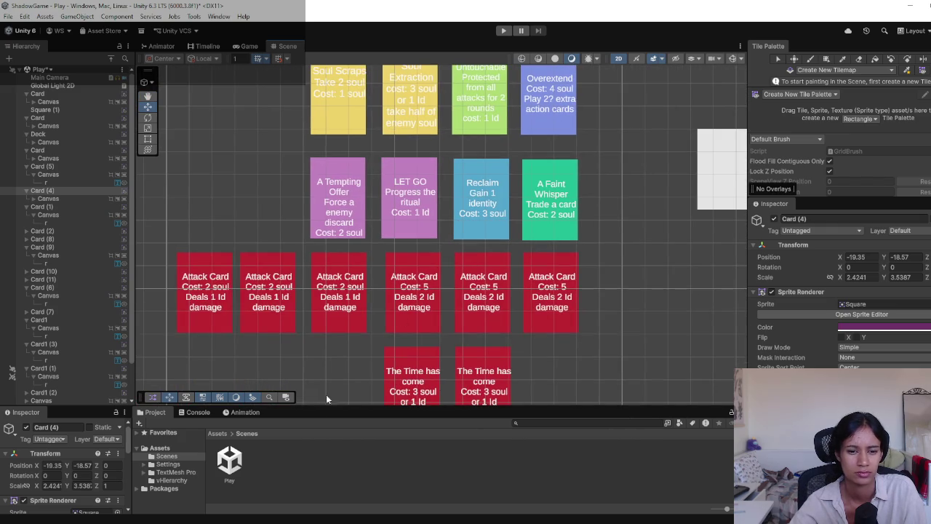
{"action": "scroll", "coordinate": [302, 356], "scroll_direction": "up", "scroll_amount": 3}
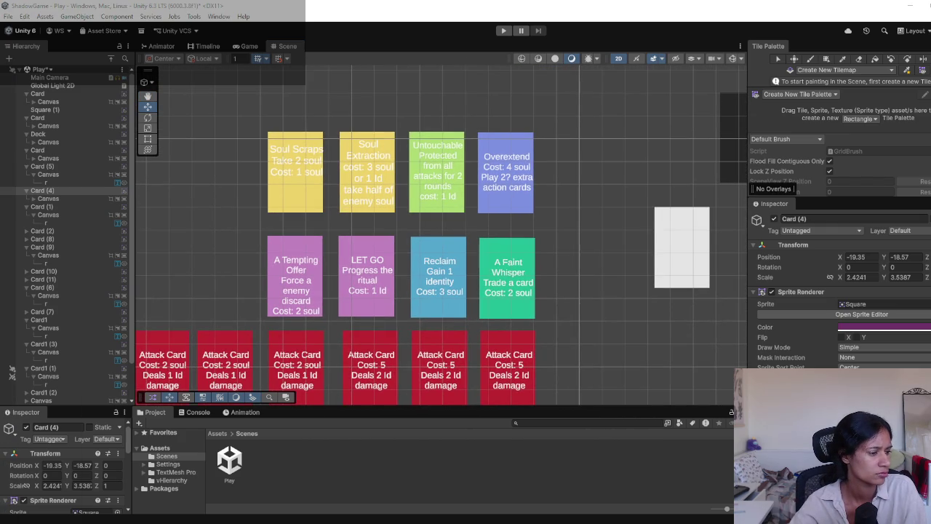
{"action": "mouse_move", "coordinate": [204, 216]}
{"action": "left_mouse_down"}
{"action": "mouse_move", "coordinate": [291, 136]}
{"action": "mouse_move", "coordinate": [256, 138]}
{"action": "left_mouse_up"}
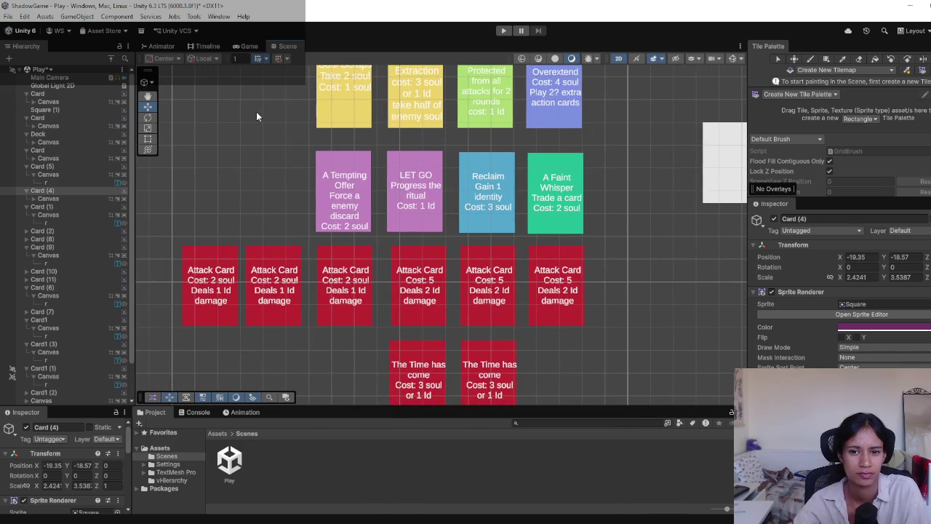
{"action": "mouse_move", "coordinate": [580, 240]}
{"action": "left_mouse_down"}
{"action": "mouse_move", "coordinate": [560, 287]}
{"action": "mouse_move", "coordinate": [566, 253]}
{"action": "mouse_move", "coordinate": [601, 313]}
{"action": "left_mouse_up"}
{"action": "mouse_move", "coordinate": [283, 253]}
{"action": "left_mouse_down"}
{"action": "mouse_move", "coordinate": [288, 228]}
{"action": "mouse_move", "coordinate": [296, 254]}
{"action": "left_mouse_up"}
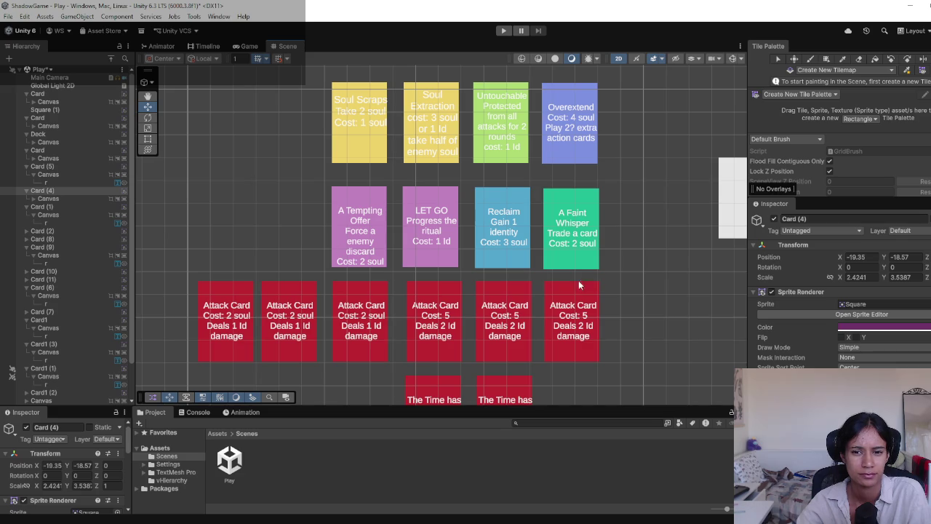
{"action": "mouse_move", "coordinate": [534, 281]}
{"action": "left_mouse_down"}
{"action": "mouse_move", "coordinate": [506, 277]}
{"action": "mouse_move", "coordinate": [486, 255]}
{"action": "mouse_move", "coordinate": [504, 252]}
{"action": "mouse_move", "coordinate": [522, 289]}
{"action": "mouse_move", "coordinate": [551, 273]}
{"action": "mouse_move", "coordinate": [585, 278]}
{"action": "left_mouse_up"}
{"action": "mouse_move", "coordinate": [278, 263]}
{"action": "left_mouse_down"}
{"action": "mouse_move", "coordinate": [303, 241]}
{"action": "mouse_move", "coordinate": [271, 203]}
{"action": "left_mouse_up"}
{"action": "mouse_move", "coordinate": [368, 328]}
{"action": "left_mouse_down"}
{"action": "mouse_move", "coordinate": [303, 249]}
{"action": "mouse_move", "coordinate": [229, 345]}
{"action": "left_mouse_up"}
{"action": "mouse_move", "coordinate": [340, 232]}
{"action": "left_mouse_down"}
{"action": "mouse_move", "coordinate": [400, 314]}
{"action": "mouse_move", "coordinate": [424, 299]}
{"action": "left_mouse_up"}
{"action": "scroll", "coordinate": [424, 299], "scroll_direction": "down", "scroll_amount": 1}
{"action": "left_click_drag", "start_coordinate": [346, 360], "coordinate": [352, 325]}
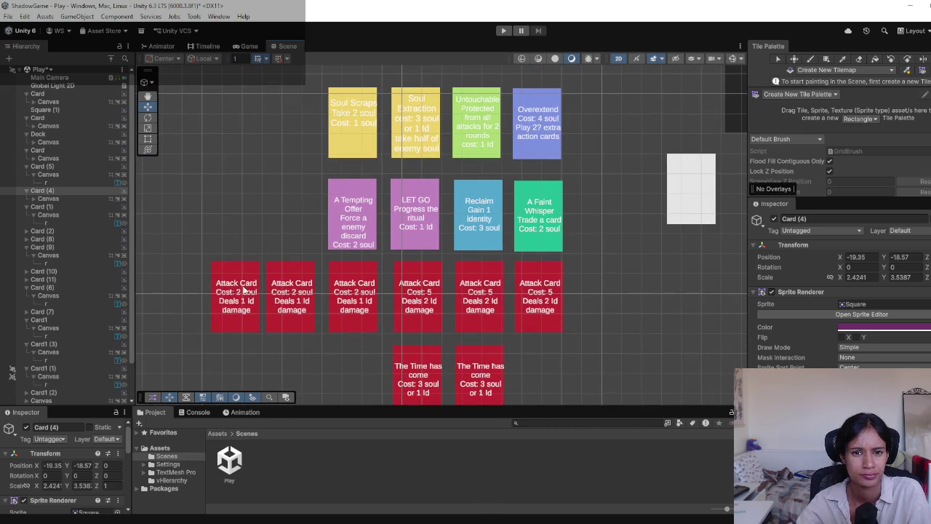
{"action": "left_click_drag", "start_coordinate": [201, 297], "coordinate": [247, 233]}
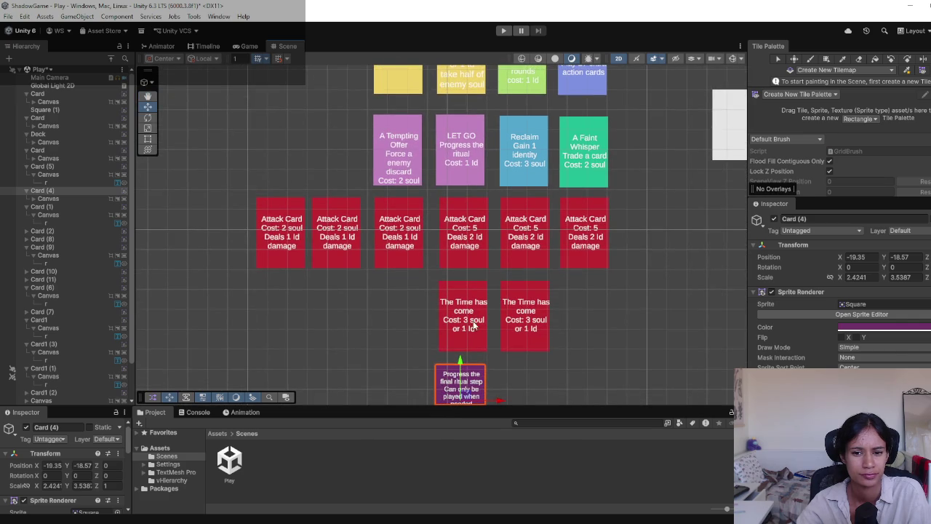
{"action": "mouse_move", "coordinate": [544, 318]}
{"action": "left_mouse_down"}
{"action": "mouse_move", "coordinate": [480, 309]}
{"action": "mouse_move", "coordinate": [435, 390]}
{"action": "left_mouse_up"}
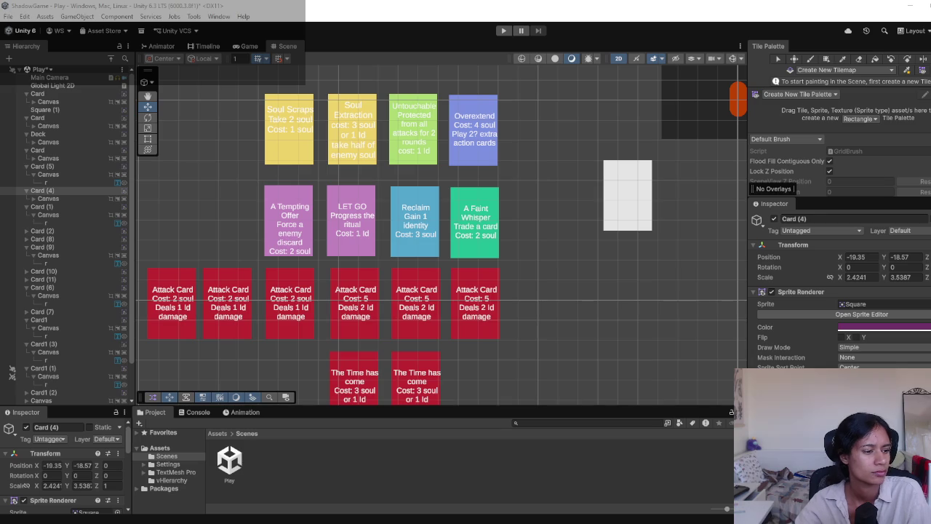
{"action": "scroll", "coordinate": [335, 286], "scroll_direction": "down", "scroll_amount": 1}
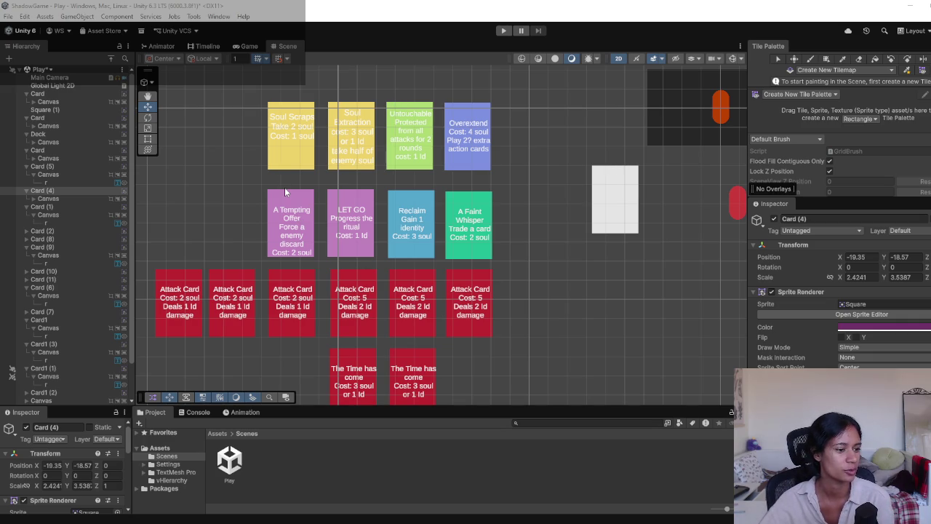
{"action": "scroll", "coordinate": [273, 159], "scroll_direction": "down", "scroll_amount": 1}
{"action": "mouse_move", "coordinate": [272, 159]}
{"action": "left_mouse_down"}
{"action": "mouse_move", "coordinate": [378, 175]}
{"action": "mouse_move", "coordinate": [393, 135]}
{"action": "mouse_move", "coordinate": [384, 179]}
{"action": "left_mouse_up"}
{"action": "scroll", "coordinate": [384, 179], "scroll_direction": "down", "scroll_amount": 1}
{"action": "left_click_drag", "start_coordinate": [356, 216], "coordinate": [333, 206]}
{"action": "scroll", "coordinate": [335, 198], "scroll_direction": "down", "scroll_amount": 3}
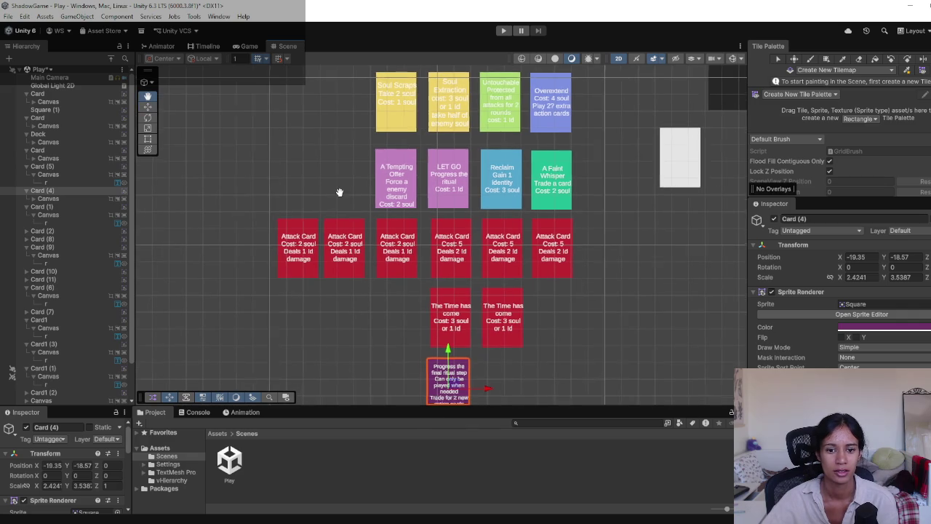
{"action": "scroll", "coordinate": [341, 187], "scroll_direction": "up", "scroll_amount": 2}
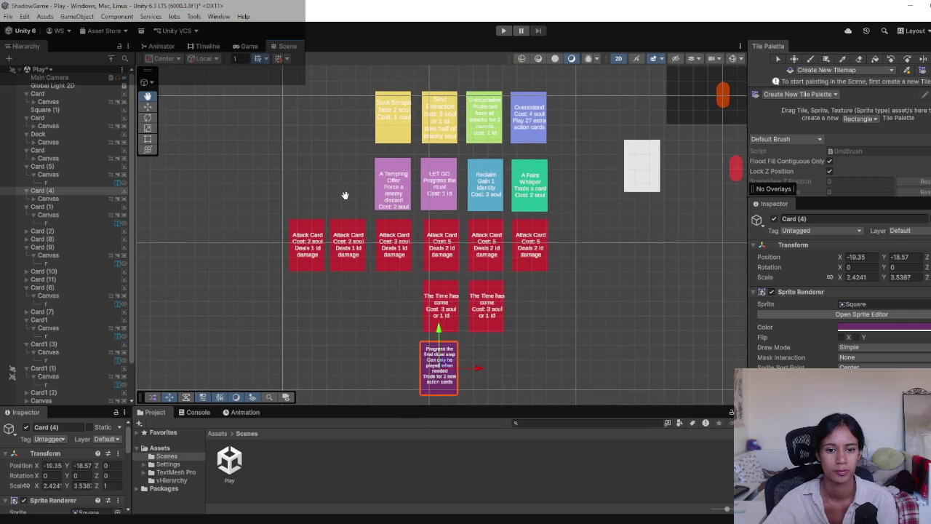
{"action": "mouse_move", "coordinate": [342, 191]}
{"action": "left_mouse_down"}
{"action": "mouse_move", "coordinate": [343, 184]}
{"action": "mouse_move", "coordinate": [340, 202]}
{"action": "mouse_move", "coordinate": [339, 187]}
{"action": "left_mouse_up"}
{"action": "scroll", "coordinate": [339, 192], "scroll_direction": "up", "scroll_amount": 1}
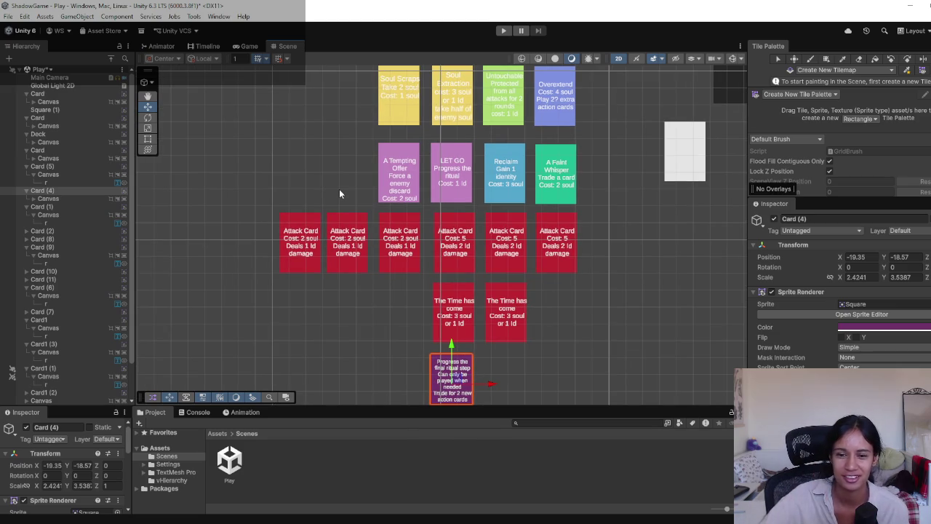
{"action": "mouse_move", "coordinate": [339, 191]}
{"action": "left_mouse_down"}
{"action": "mouse_move", "coordinate": [584, 357]}
{"action": "mouse_move", "coordinate": [564, 338]}
{"action": "left_mouse_up"}
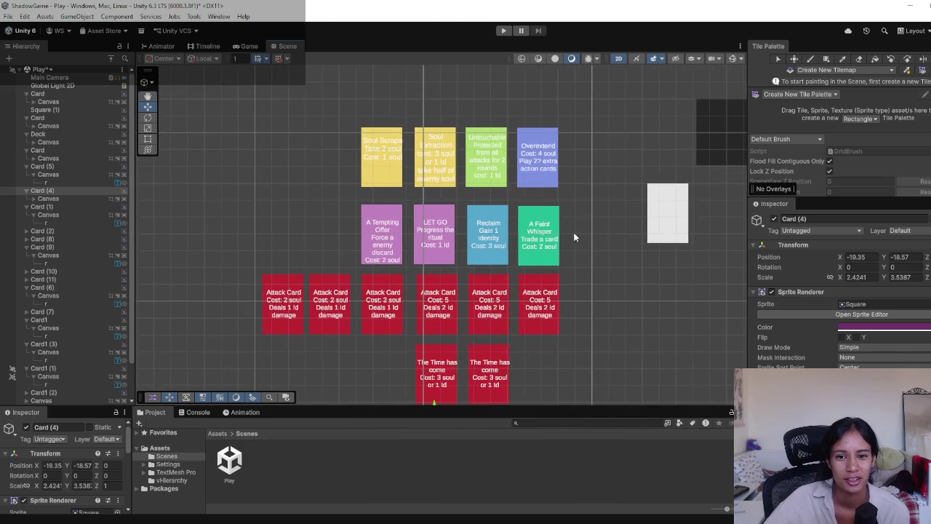
{"action": "scroll", "coordinate": [496, 262], "scroll_direction": "up", "scroll_amount": 2}
{"action": "key", "text": "w"}
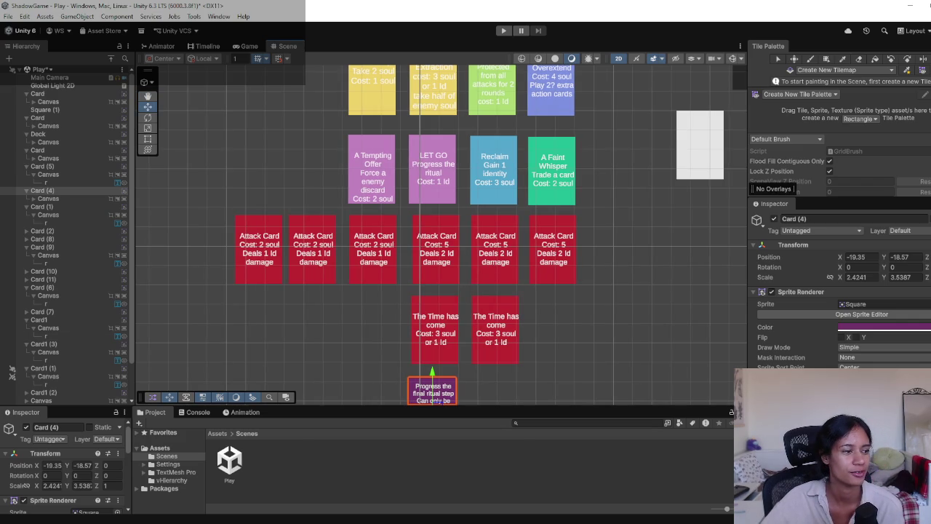
{"action": "mouse_move", "coordinate": [570, 344]}
{"action": "left_mouse_down"}
{"action": "mouse_move", "coordinate": [590, 325]}
{"action": "mouse_move", "coordinate": [581, 334]}
{"action": "left_mouse_up"}
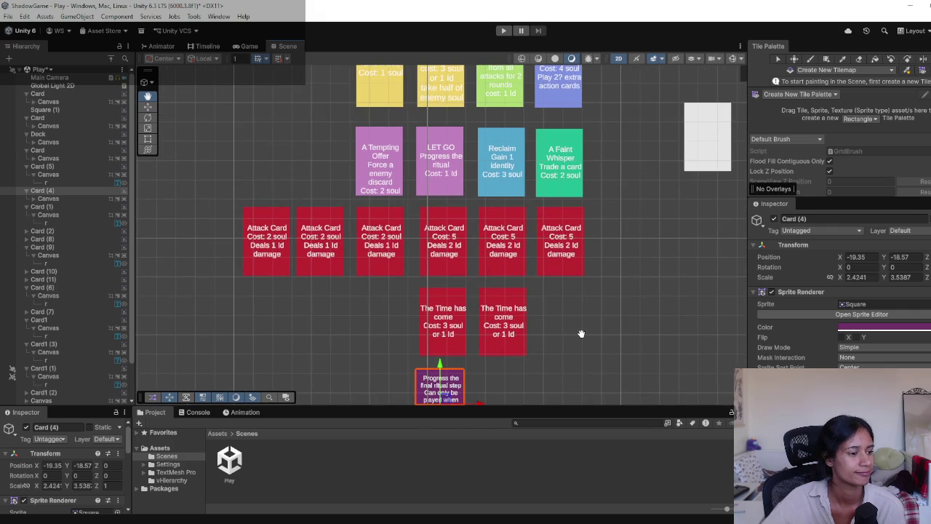
{"action": "mouse_move", "coordinate": [353, 314]}
{"action": "left_mouse_down"}
{"action": "mouse_move", "coordinate": [344, 334]}
{"action": "mouse_move", "coordinate": [317, 163]}
{"action": "mouse_move", "coordinate": [315, 240]}
{"action": "mouse_move", "coordinate": [315, 229]}
{"action": "left_mouse_up"}
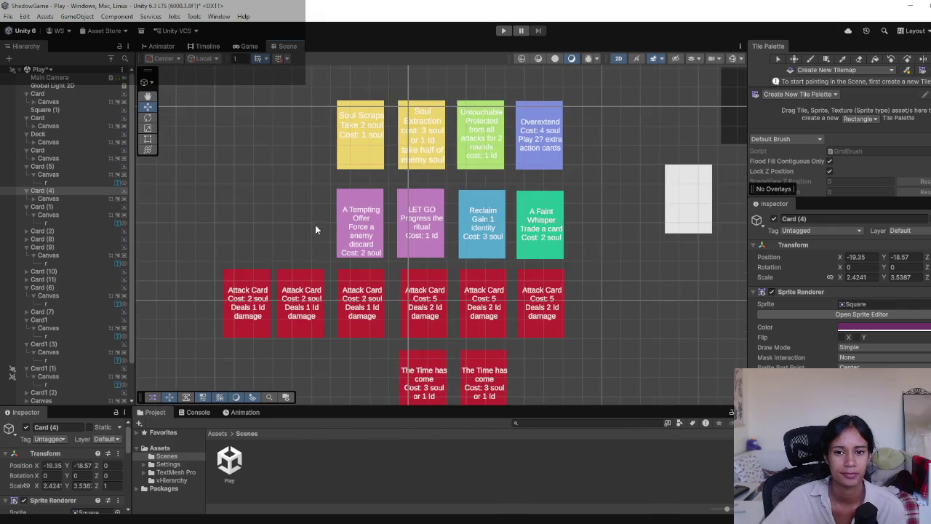
{"action": "left_click_drag", "start_coordinate": [375, 352], "coordinate": [388, 337]}
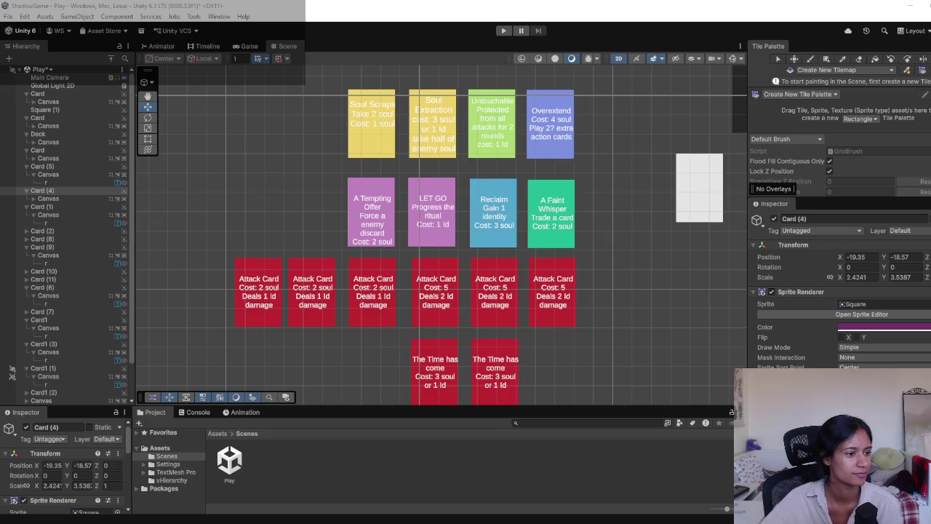
Nudge the purple ritual card slightly right along X below The Time has come cards.
{"action": "mouse_move", "coordinate": [541, 329]}
{"action": "left_mouse_down"}
{"action": "mouse_move", "coordinate": [557, 209]}
{"action": "mouse_move", "coordinate": [538, 326]}
{"action": "mouse_move", "coordinate": [463, 308]}
{"action": "left_mouse_up"}
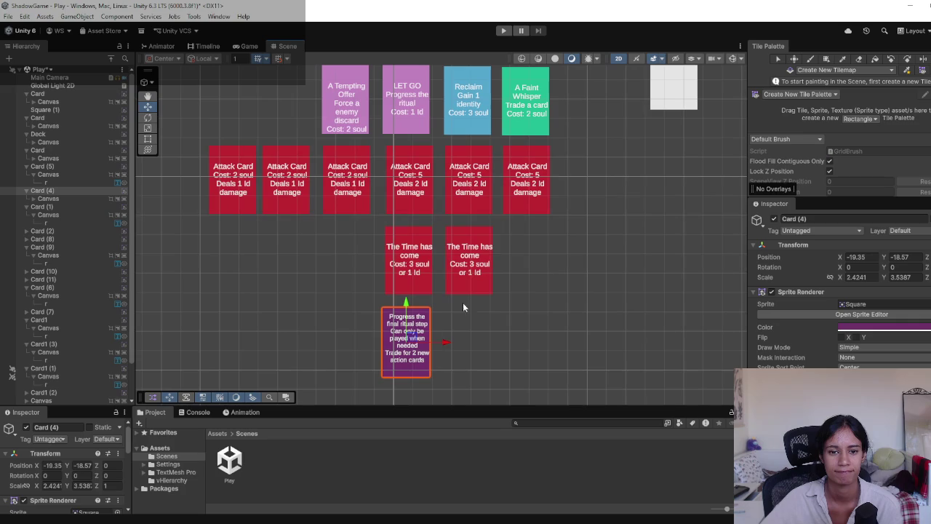
{"action": "left_click_drag", "start_coordinate": [444, 344], "coordinate": [450, 344]}
{"action": "left_click", "coordinate": [507, 326]}
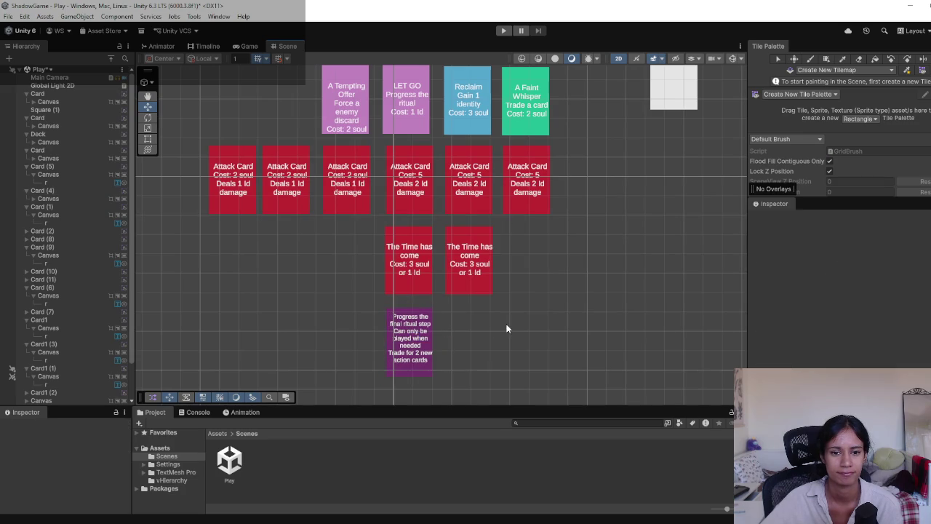
{"action": "scroll", "coordinate": [446, 324], "scroll_direction": "up", "scroll_amount": 2}
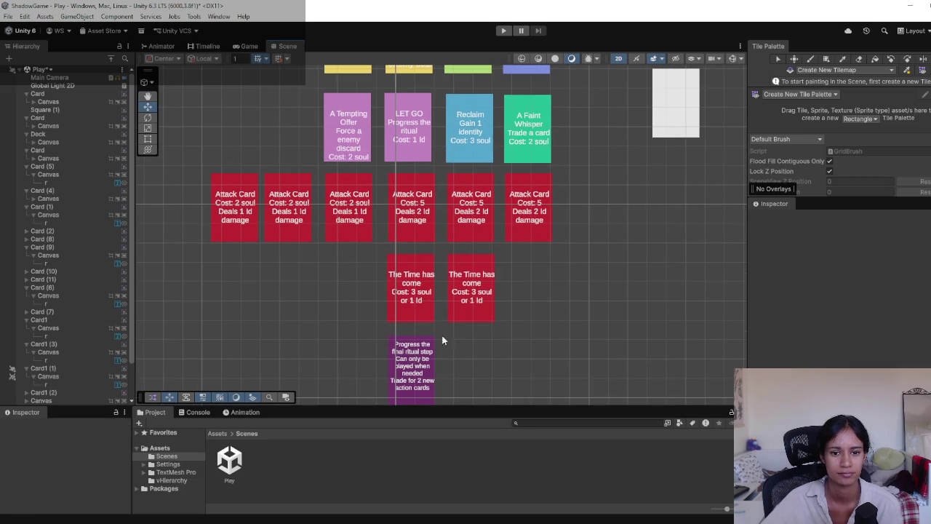
{"action": "left_click", "coordinate": [425, 292]}
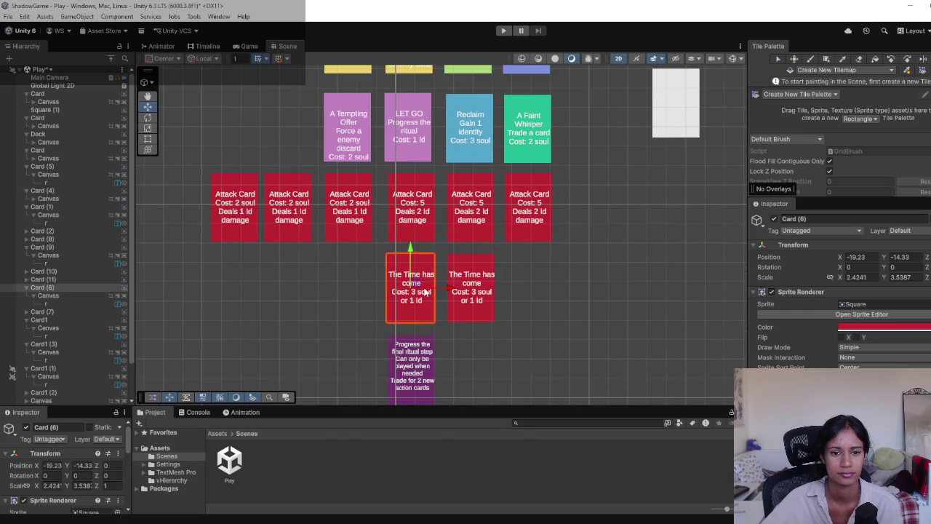
{"action": "scroll", "coordinate": [528, 272], "scroll_direction": "up", "scroll_amount": 10}
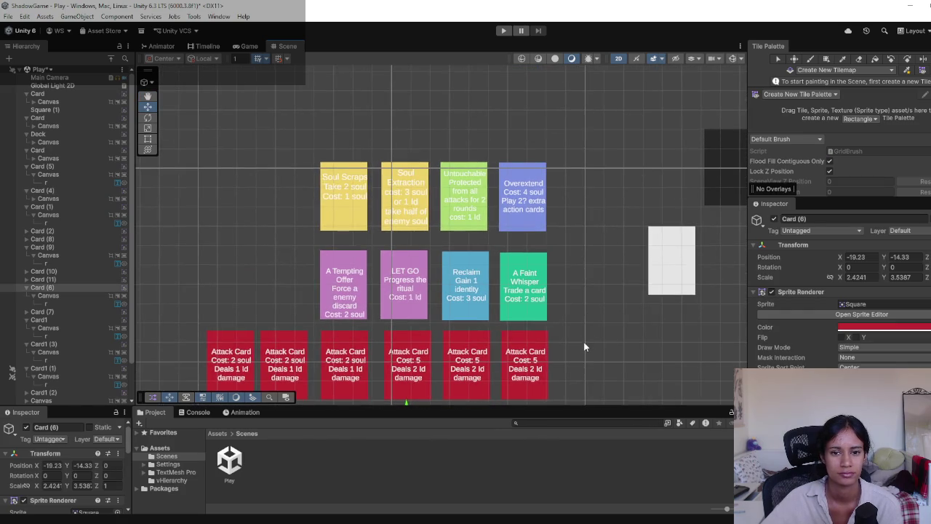
{"action": "left_click_drag", "start_coordinate": [585, 348], "coordinate": [588, 245]}
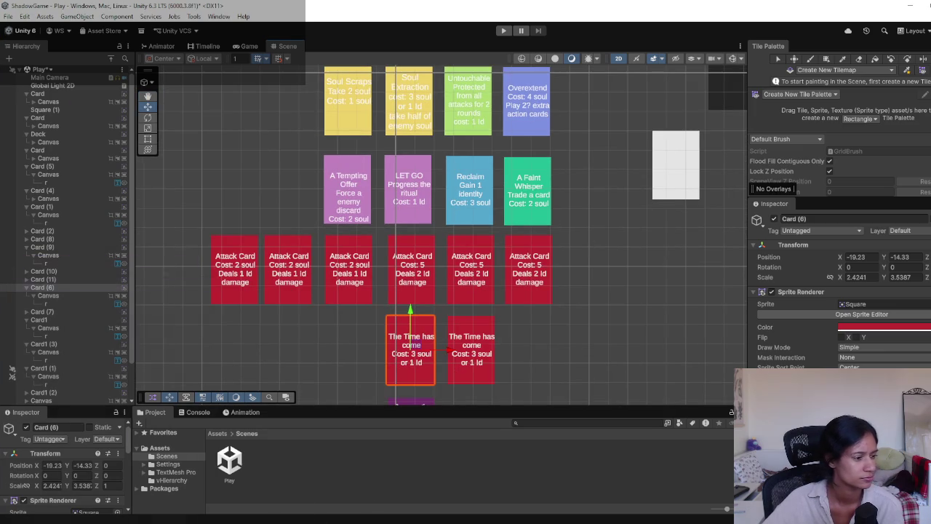
{"action": "mouse_move", "coordinate": [525, 192]}
{"action": "left_mouse_down"}
{"action": "mouse_move", "coordinate": [513, 239]}
{"action": "mouse_move", "coordinate": [515, 204]}
{"action": "left_mouse_up"}
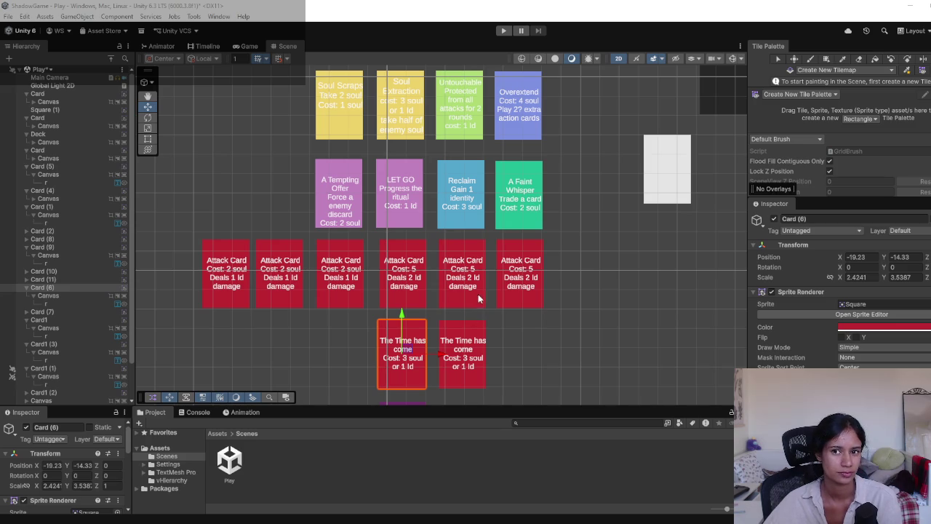
{"action": "mouse_move", "coordinate": [615, 216]}
{"action": "left_mouse_down"}
{"action": "mouse_move", "coordinate": [382, 305]}
{"action": "mouse_move", "coordinate": [384, 292]}
{"action": "left_mouse_up"}
Nudge the orange capsule slightly right and check its colour.
{"action": "left_click", "coordinate": [544, 156]}
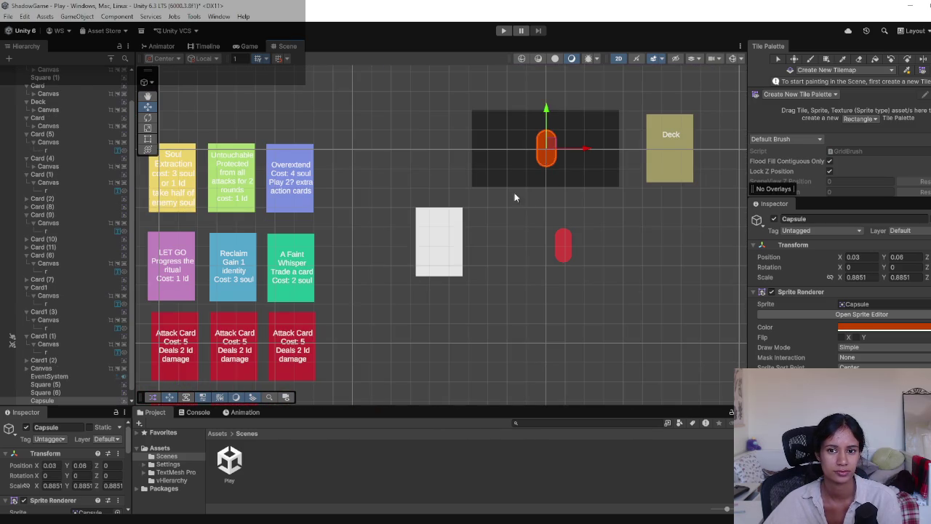
{"action": "left_click_drag", "start_coordinate": [514, 197], "coordinate": [434, 276]}
{"action": "left_click_drag", "start_coordinate": [485, 211], "coordinate": [488, 210]}
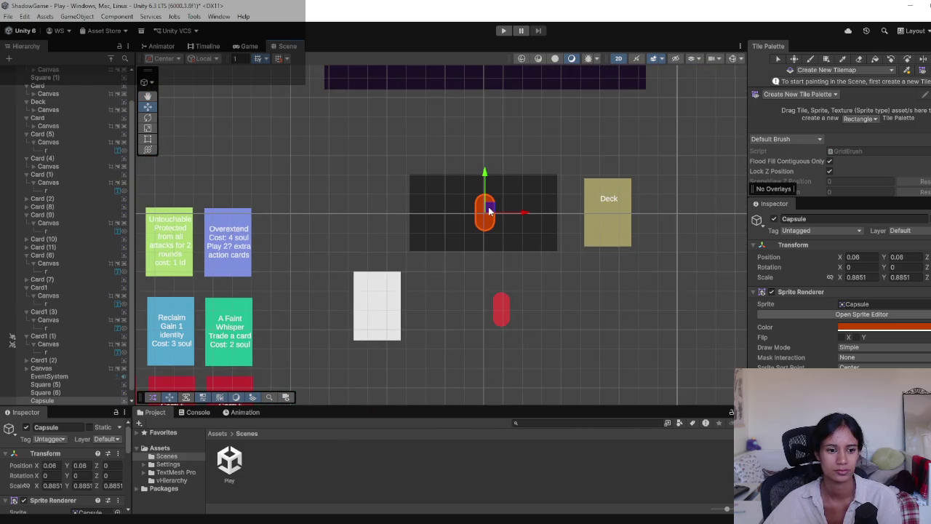
{"action": "left_click", "coordinate": [889, 328]}
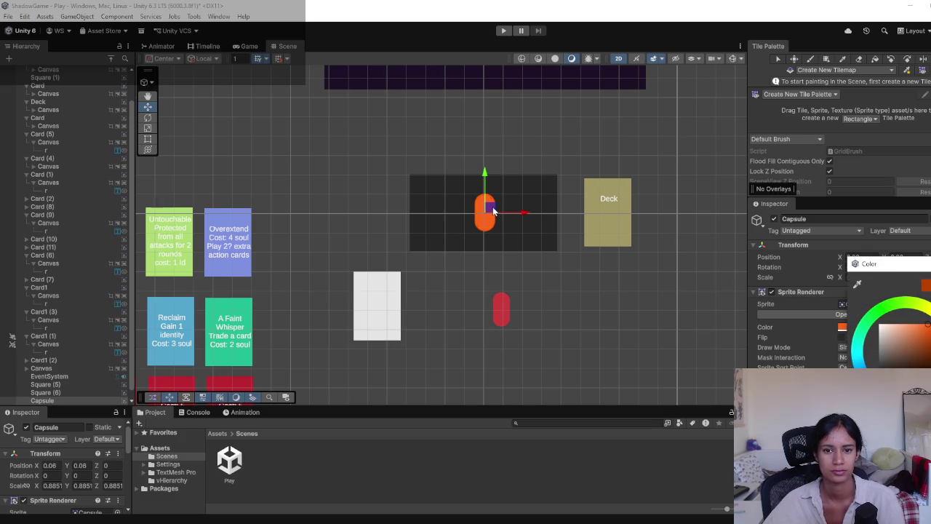
Move the red capsule up beside the orange capsule inside the dark play area.
{"action": "left_click", "coordinate": [499, 317]}
{"action": "left_click_drag", "start_coordinate": [508, 318], "coordinate": [539, 212]}
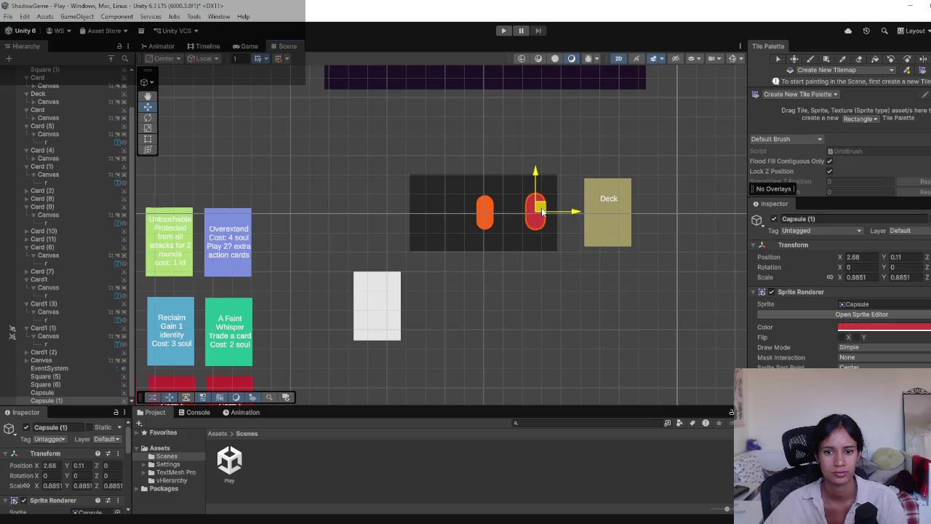
{"action": "left_click", "coordinate": [524, 284]}
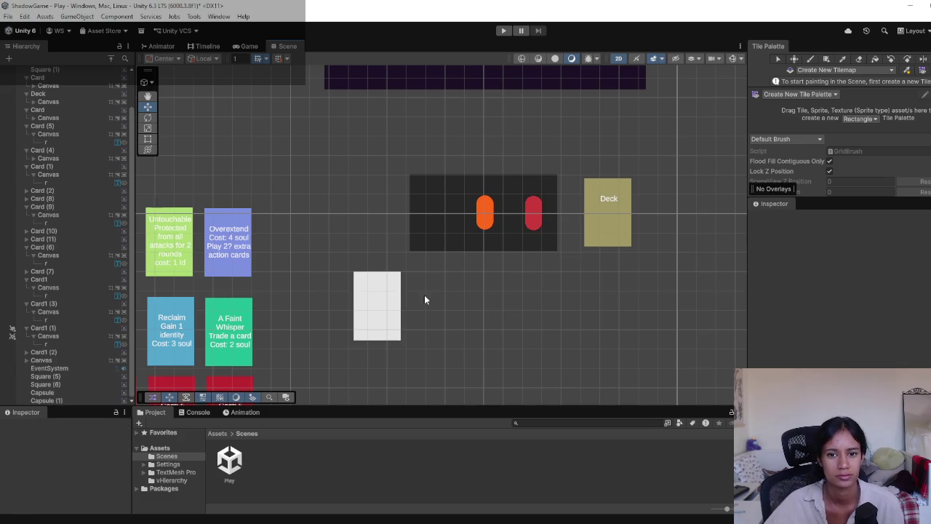
{"action": "left_click_drag", "start_coordinate": [424, 294], "coordinate": [476, 274]}
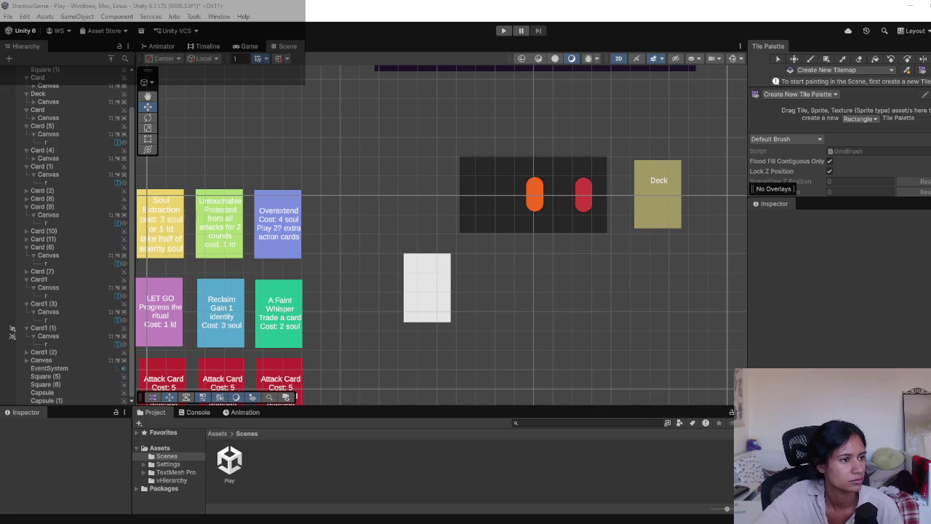
{"action": "mouse_move", "coordinate": [309, 194]}
{"action": "left_mouse_down"}
{"action": "mouse_move", "coordinate": [410, 187]}
{"action": "mouse_move", "coordinate": [451, 135]}
{"action": "mouse_move", "coordinate": [502, 125]}
{"action": "mouse_move", "coordinate": [528, 80]}
{"action": "left_mouse_up"}
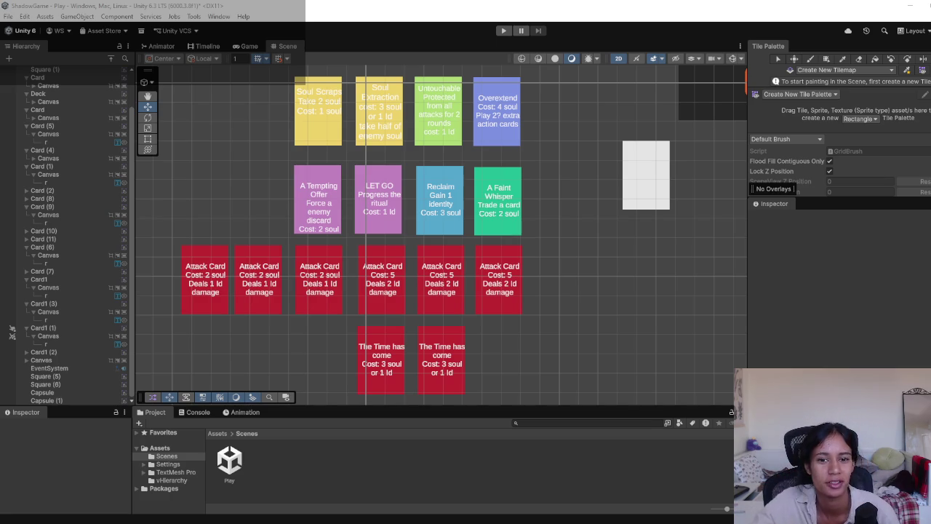
Zoom the Scene view out to bring the lower Attack Card rows into view.
{"action": "scroll", "coordinate": [367, 178], "scroll_direction": "down", "scroll_amount": 1}
Zoom out further until the whole grid, blank white card and orange capsule fit.
{"action": "scroll", "coordinate": [368, 177], "scroll_direction": "down", "scroll_amount": 1}
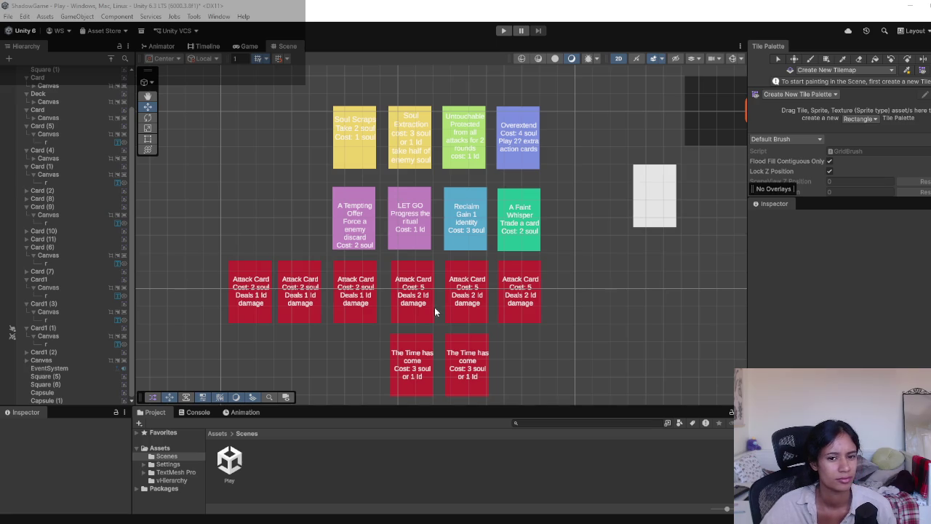
{"action": "scroll", "coordinate": [378, 306], "scroll_direction": "down", "scroll_amount": 1}
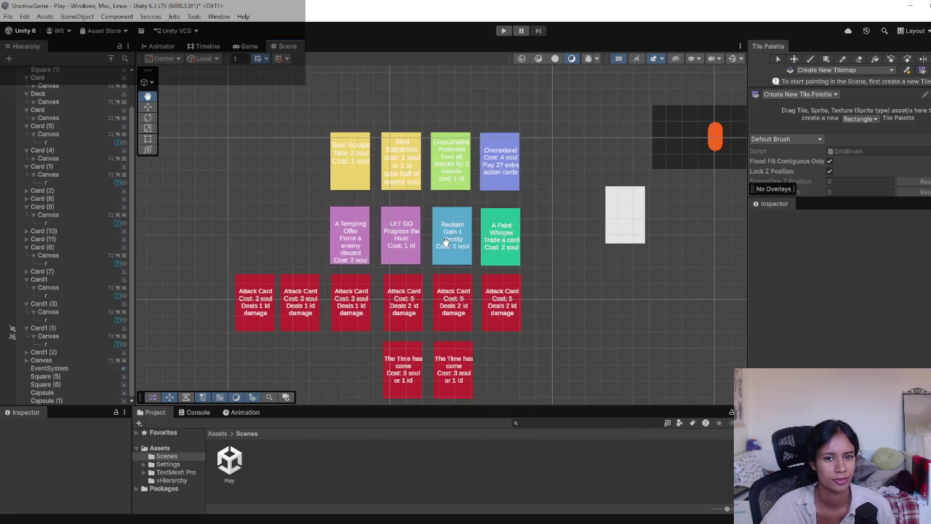
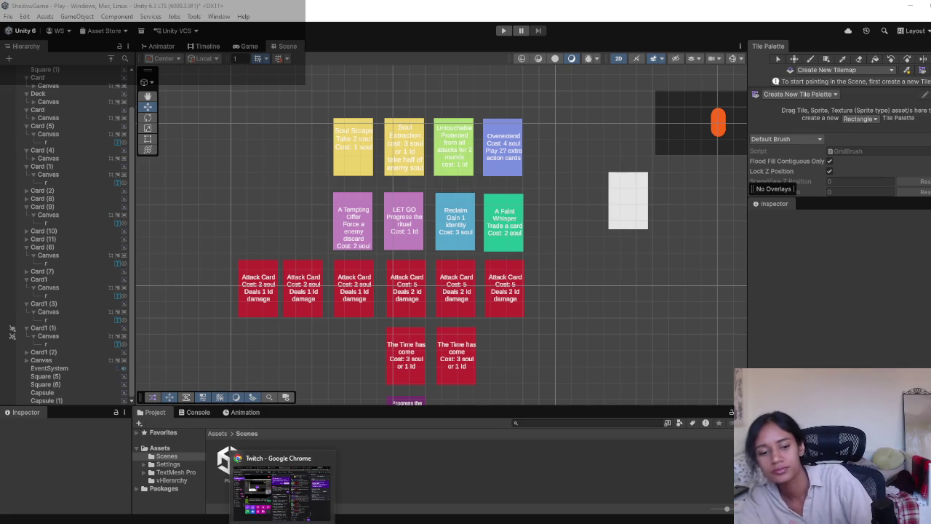
Look over the lower card rows in the scene and select the Square (6) object.
{"action": "key", "text": "alt+Tab"}
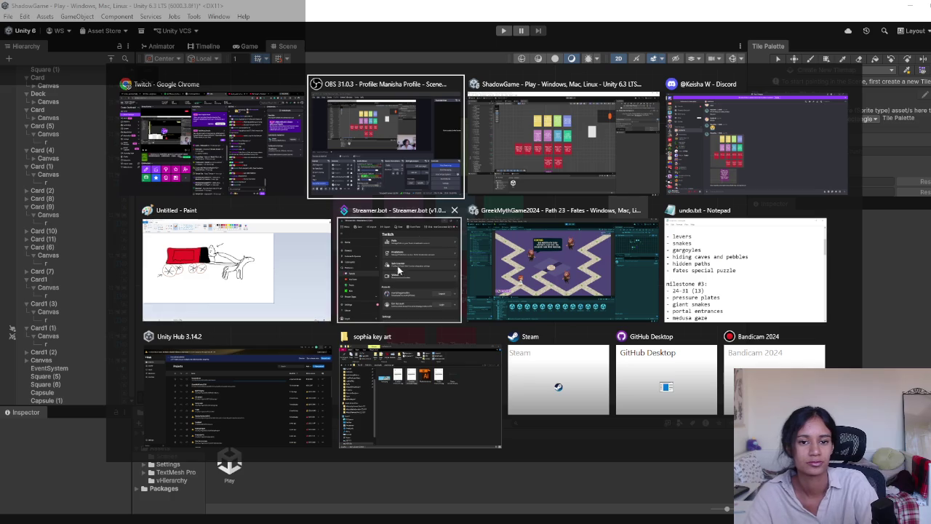
{"action": "key", "text": "Escape"}
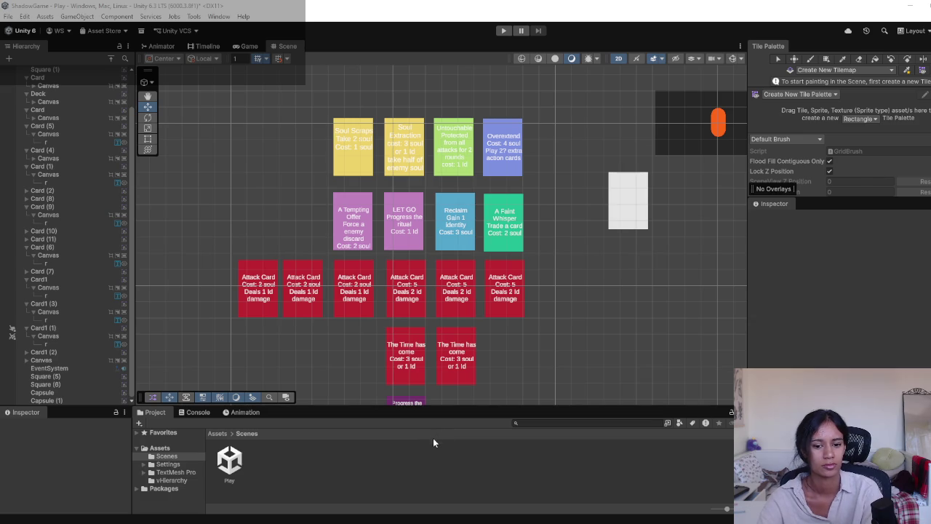
{"action": "key", "text": "alt+Tab"}
{"action": "key", "text": "Escape"}
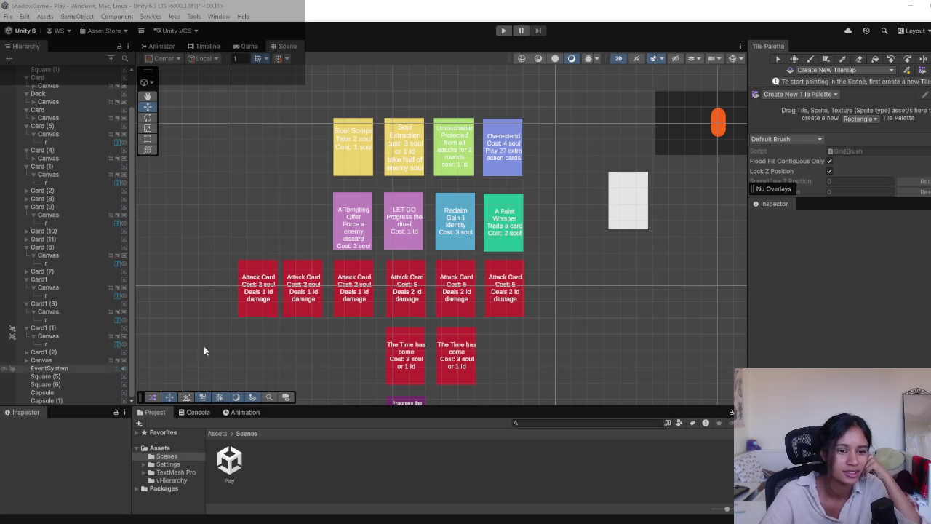
{"action": "mouse_move", "coordinate": [373, 308]}
{"action": "left_mouse_down"}
{"action": "mouse_move", "coordinate": [227, 233]}
{"action": "mouse_move", "coordinate": [331, 202]}
{"action": "left_mouse_up"}
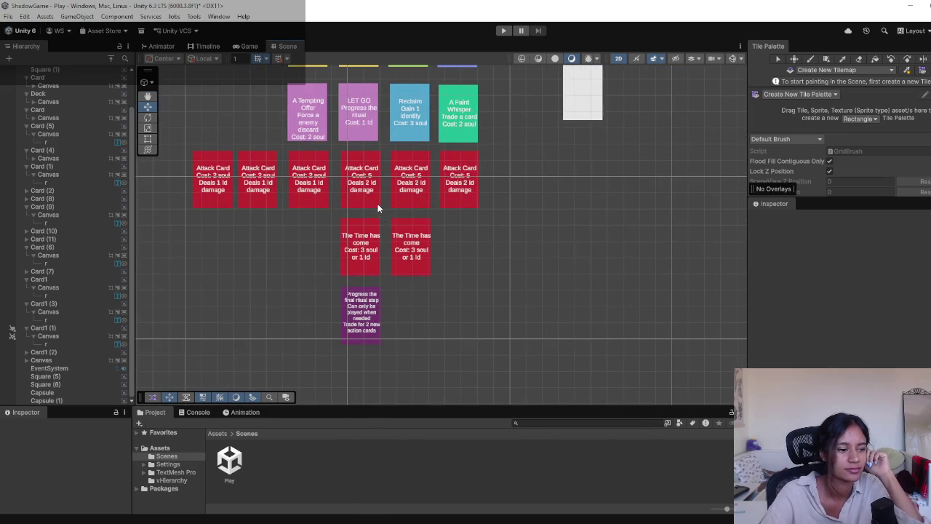
{"action": "left_click_drag", "start_coordinate": [394, 182], "coordinate": [408, 211]}
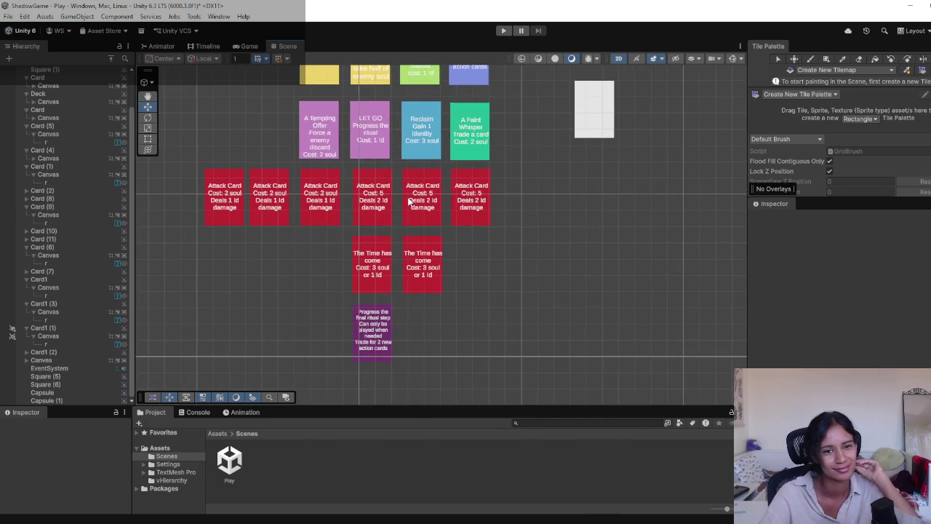
{"action": "left_click_drag", "start_coordinate": [442, 219], "coordinate": [469, 296]}
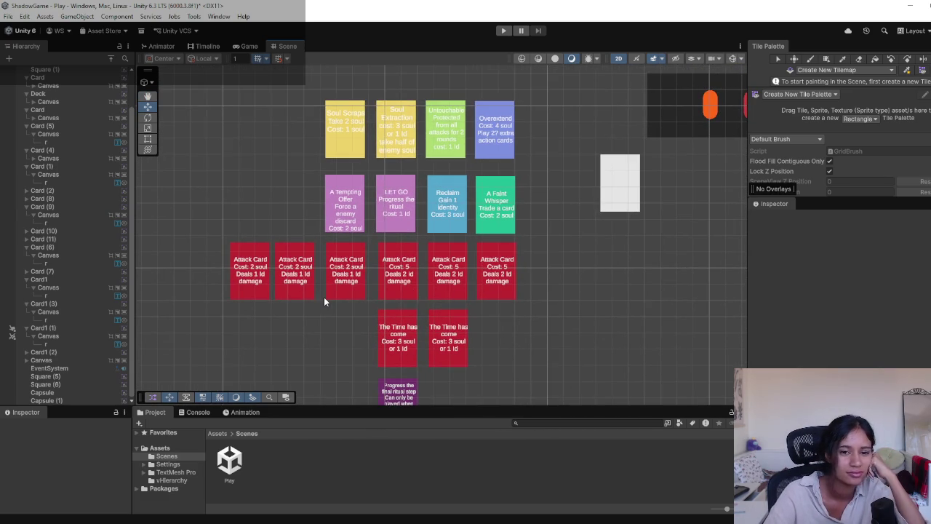
{"action": "left_click", "coordinate": [669, 201]}
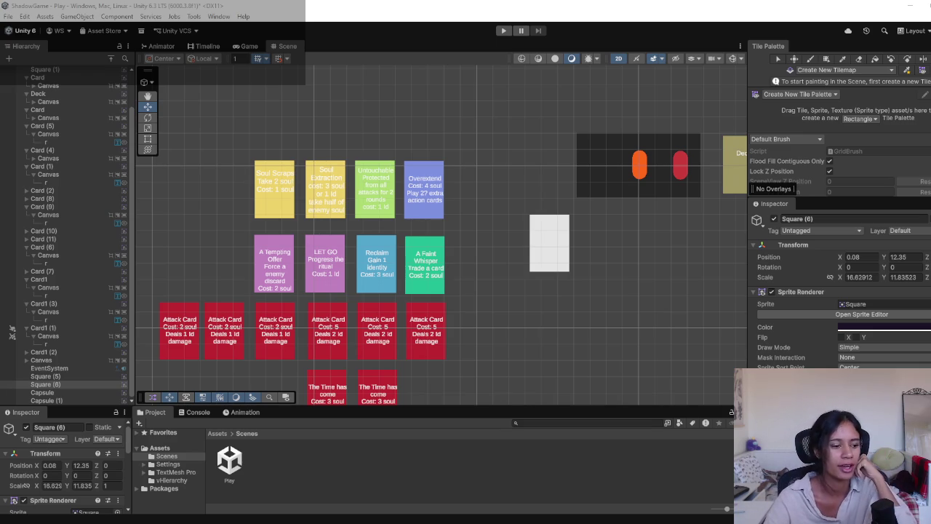
Clear the selection and pan the scene so the Deck card and card rows are framed.
{"action": "mouse_move", "coordinate": [332, 378]}
{"action": "left_mouse_down"}
{"action": "mouse_move", "coordinate": [497, 256]}
{"action": "mouse_move", "coordinate": [454, 311]}
{"action": "left_mouse_up"}
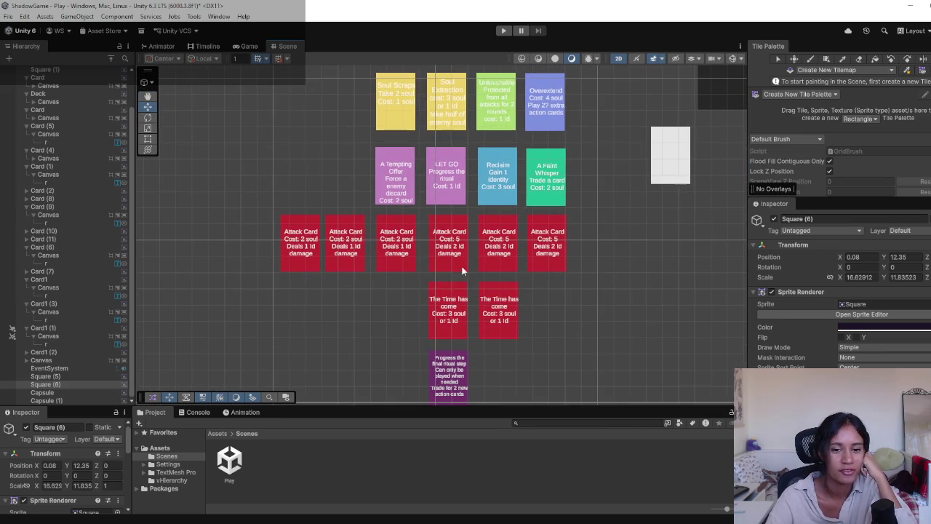
{"action": "mouse_move", "coordinate": [551, 192]}
{"action": "left_mouse_down"}
{"action": "mouse_move", "coordinate": [500, 242]}
{"action": "mouse_move", "coordinate": [431, 235]}
{"action": "left_mouse_up"}
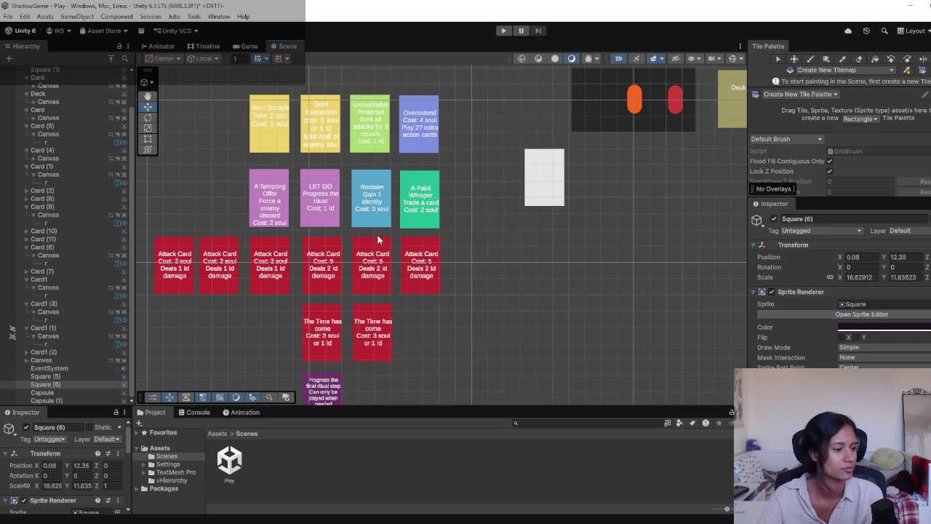
{"action": "mouse_move", "coordinate": [519, 219]}
{"action": "left_mouse_down"}
{"action": "mouse_move", "coordinate": [507, 201]}
{"action": "mouse_move", "coordinate": [425, 224]}
{"action": "left_mouse_up"}
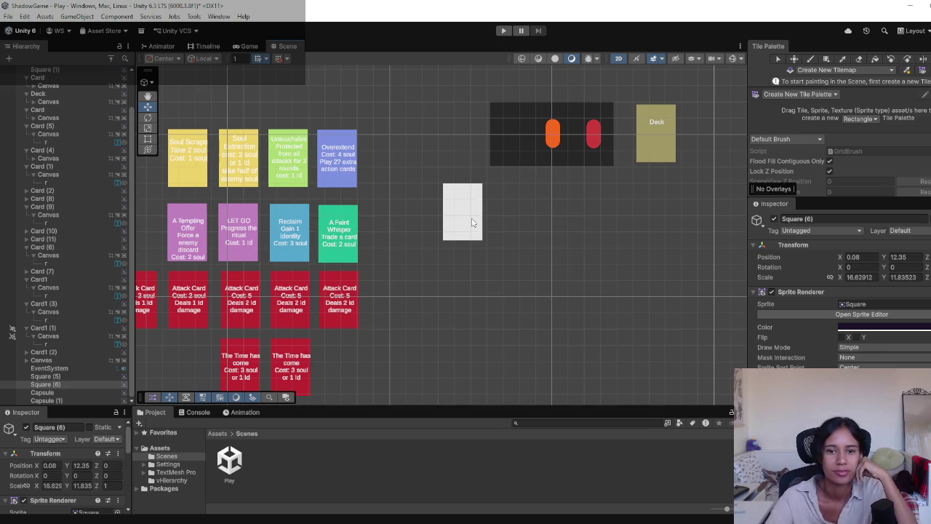
{"action": "left_click", "coordinate": [500, 231]}
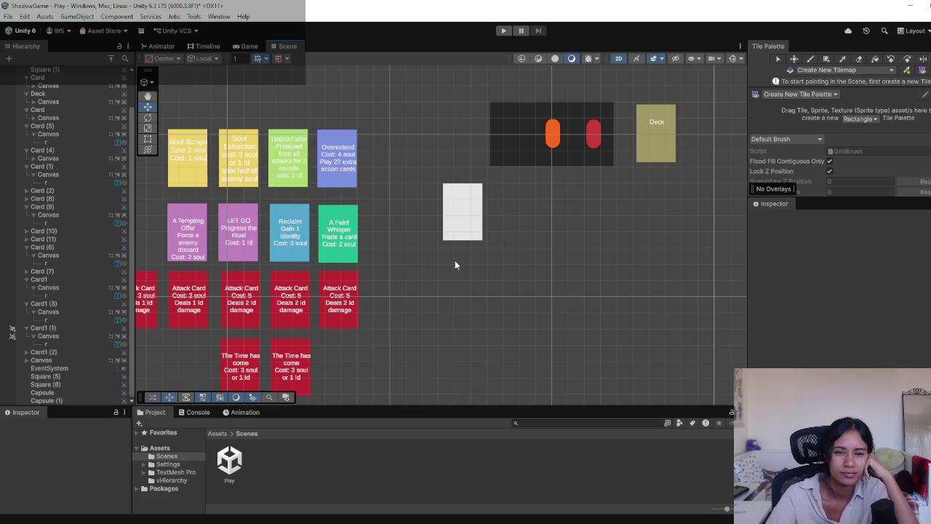
{"action": "left_click", "coordinate": [461, 213]}
{"action": "left_click", "coordinate": [414, 265]}
{"action": "mouse_move", "coordinate": [417, 263]}
{"action": "left_mouse_down"}
{"action": "mouse_move", "coordinate": [509, 243]}
{"action": "mouse_move", "coordinate": [536, 250]}
{"action": "left_mouse_up"}
{"action": "mouse_move", "coordinate": [452, 342]}
{"action": "left_mouse_down"}
{"action": "mouse_move", "coordinate": [507, 269]}
{"action": "mouse_move", "coordinate": [388, 308]}
{"action": "mouse_move", "coordinate": [464, 266]}
{"action": "mouse_move", "coordinate": [446, 298]}
{"action": "mouse_move", "coordinate": [575, 265]}
{"action": "left_mouse_up"}
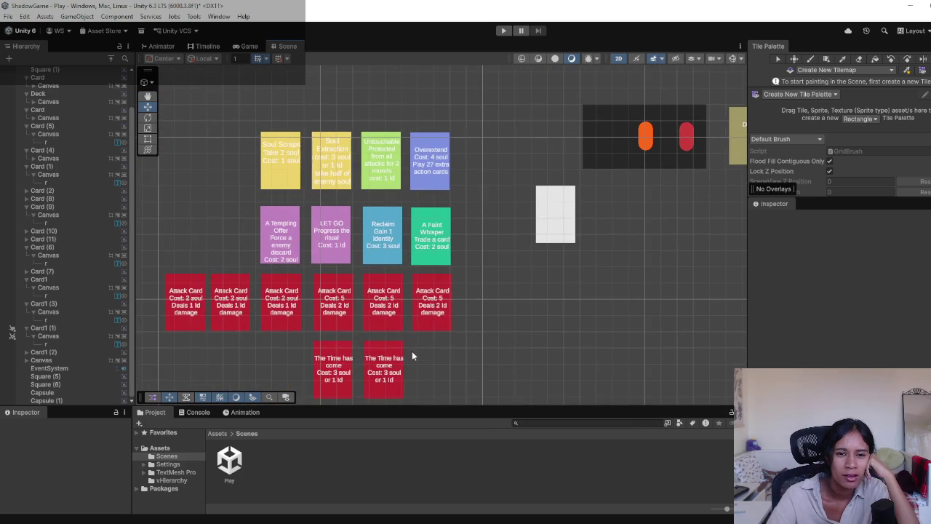
{"action": "left_click_drag", "start_coordinate": [412, 355], "coordinate": [448, 312]}
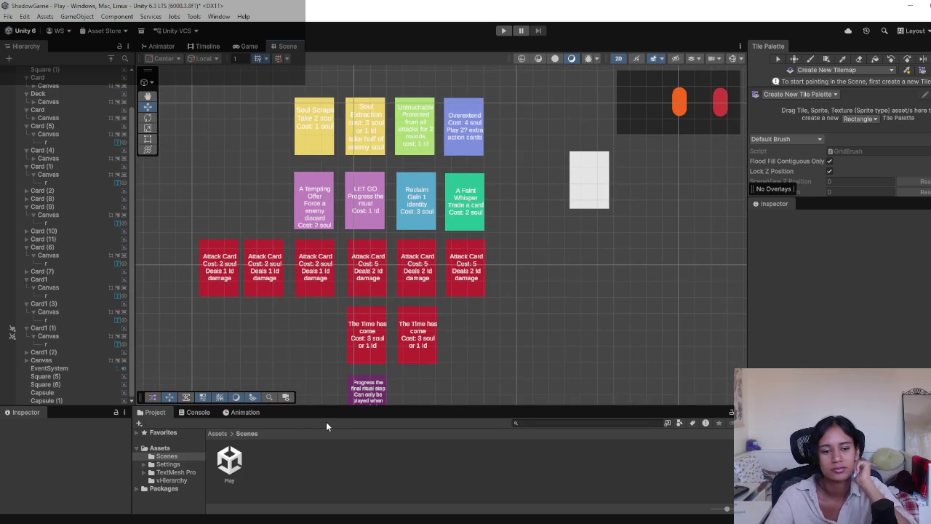
Create a new ScriptableObject script named Card in the Scenes folder.
{"action": "left_click_drag", "start_coordinate": [318, 405], "coordinate": [318, 379]}
{"action": "right_click", "coordinate": [289, 431]}
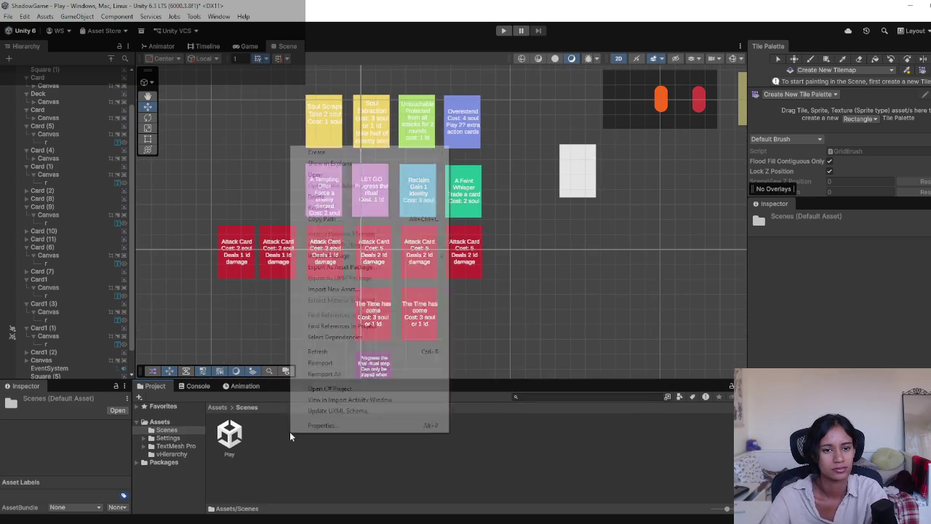
{"action": "mouse_move", "coordinate": [355, 153]}
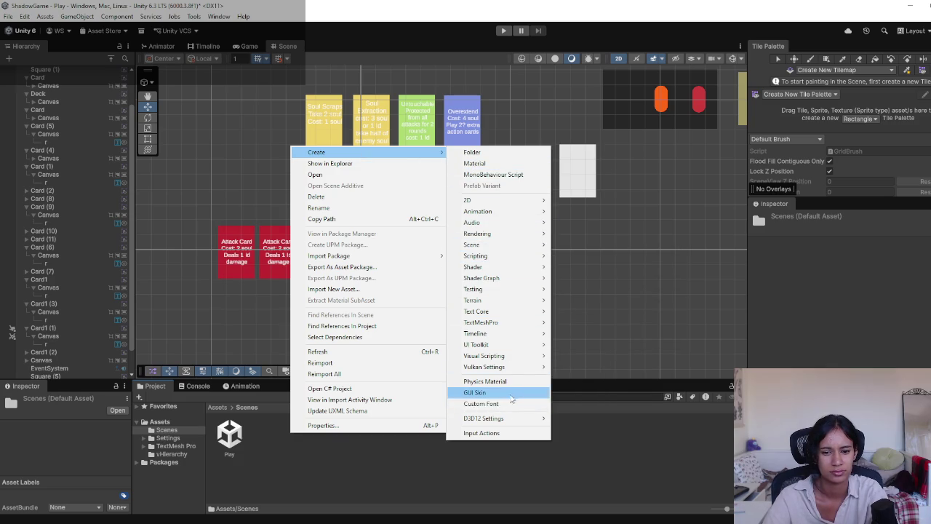
{"action": "mouse_move", "coordinate": [502, 258]}
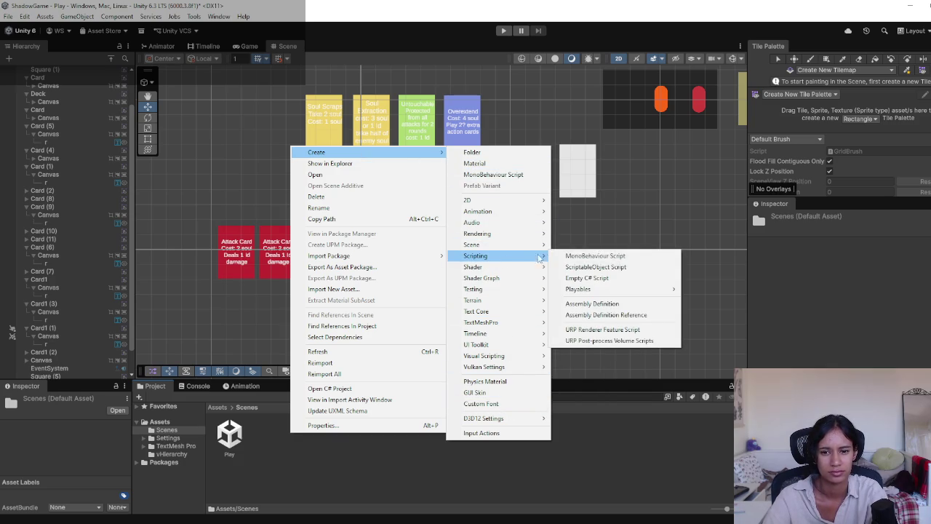
{"action": "left_click", "coordinate": [606, 268]}
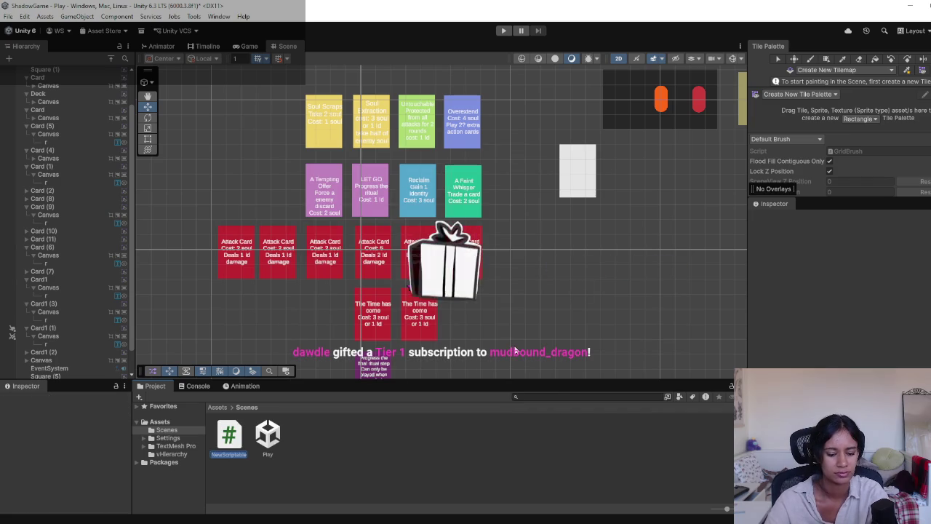
{"action": "type", "text": "C"}
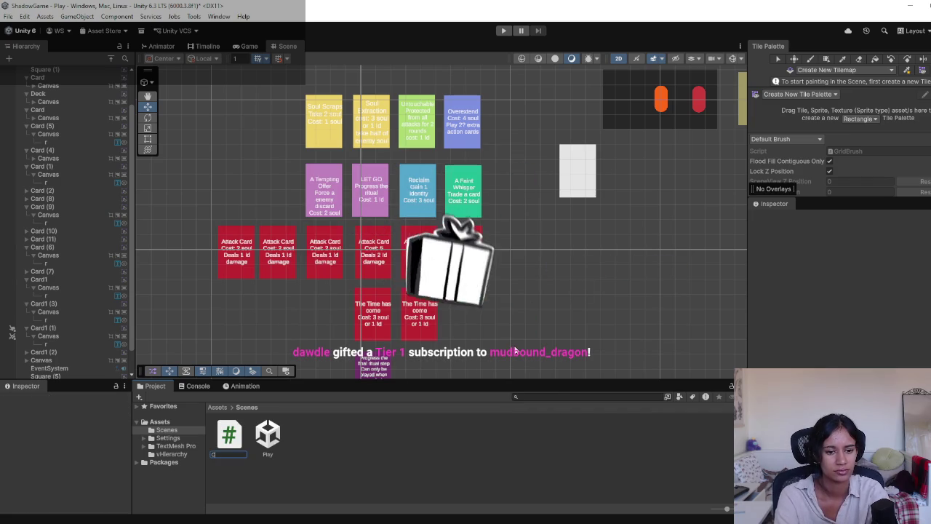
{"action": "type", "text": "ard"}
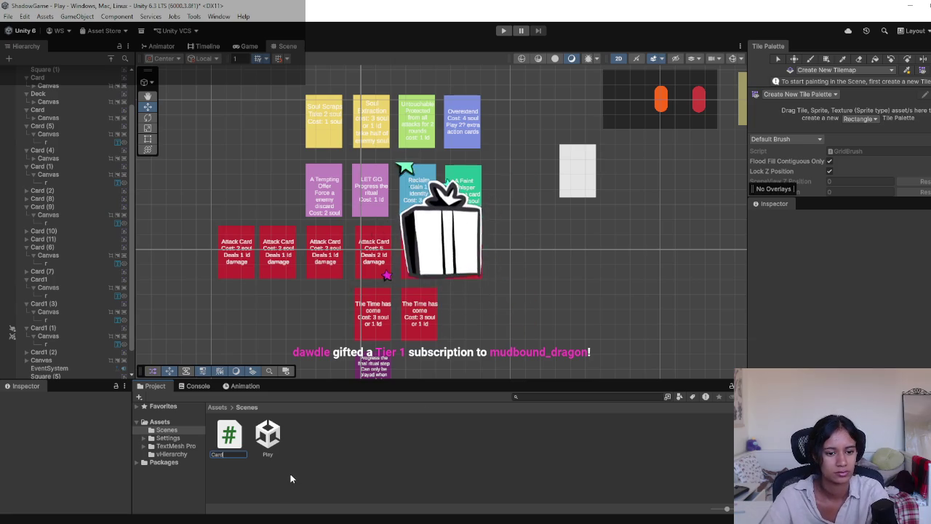
{"action": "key", "text": "Return"}
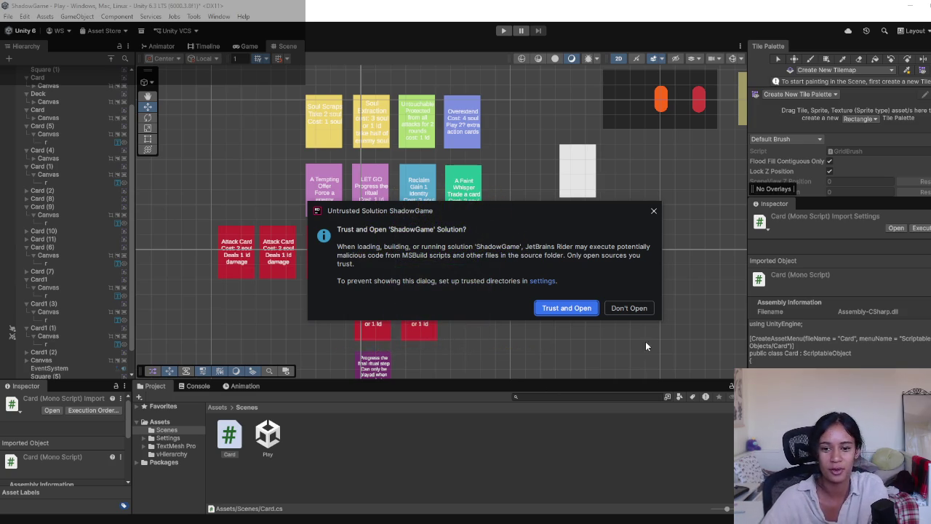
{"action": "mouse_move", "coordinate": [588, 211]}
{"action": "left_mouse_down"}
{"action": "mouse_move", "coordinate": [355, 279]}
{"action": "mouse_move", "coordinate": [1, 306]}
{"action": "left_mouse_up"}
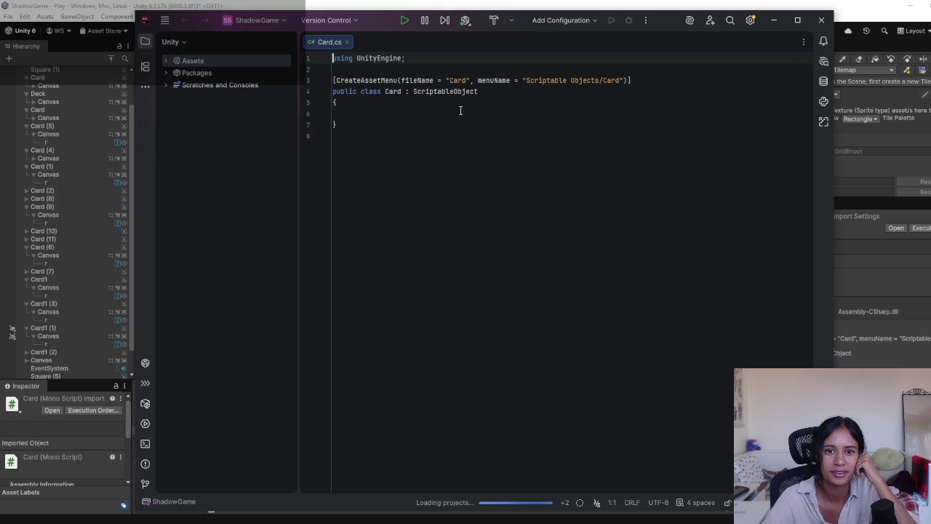
Add 'public int cost;' and 'public String actionText' fields to the Card class, then minimize Rider.
{"action": "left_click", "coordinate": [410, 104]}
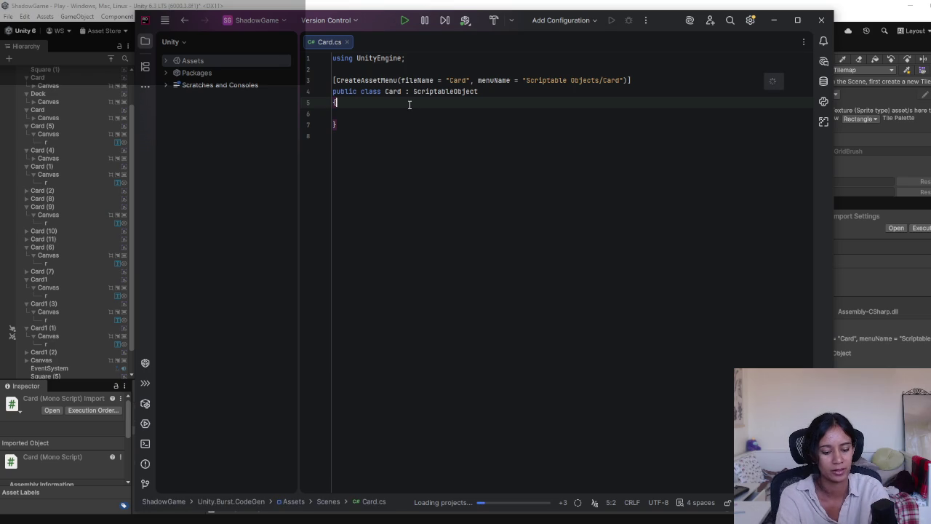
{"action": "key", "text": "Return"}
{"action": "type", "text": "public int cost"}
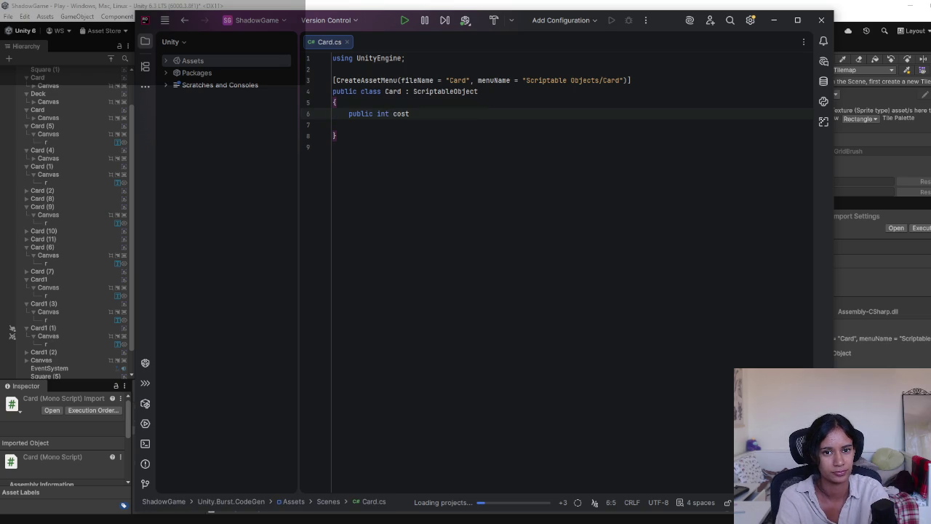
{"action": "type", "text": ";"}
{"action": "key", "text": "Return"}
{"action": "type", "text": "public String actionText"}
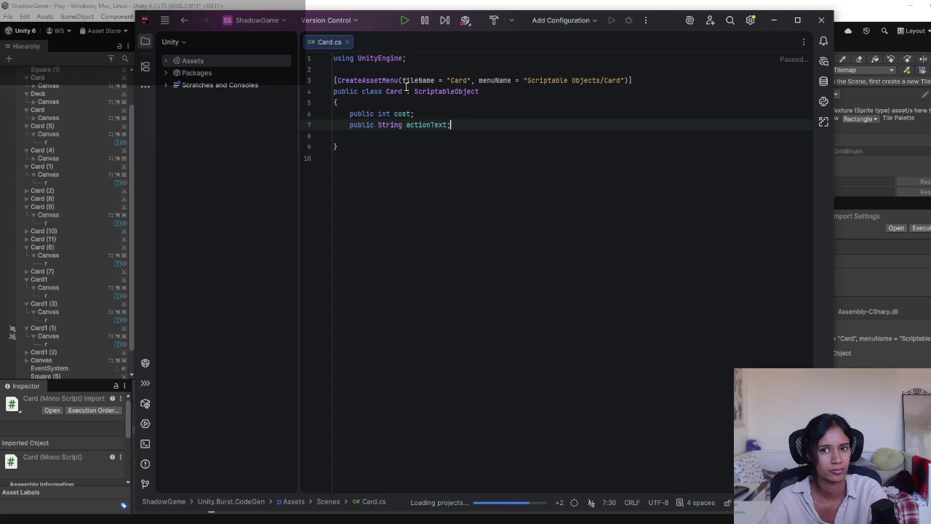
{"action": "left_click", "coordinate": [773, 22]}
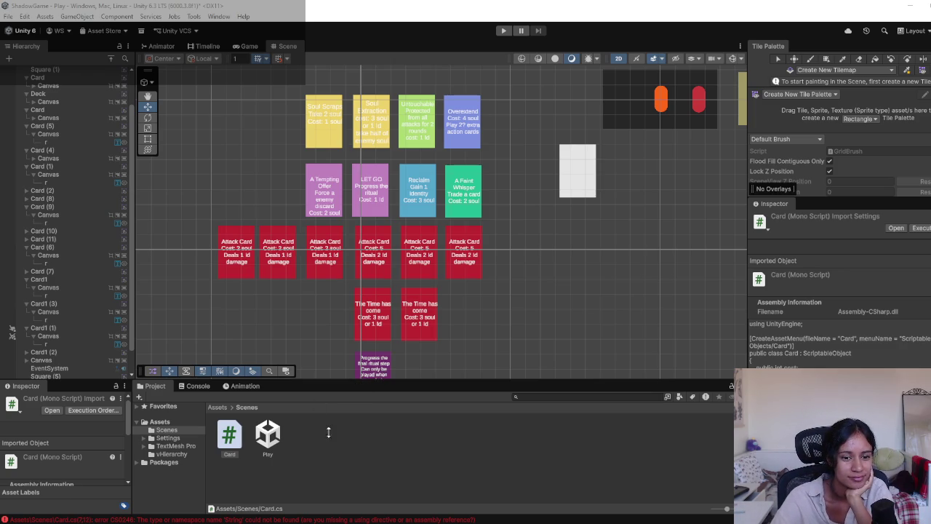
Create a Card asset via Create > Scriptable Objects > Card in Scenes, keeping the default name.
{"action": "right_click", "coordinate": [355, 460]}
{"action": "mouse_move", "coordinate": [503, 177]}
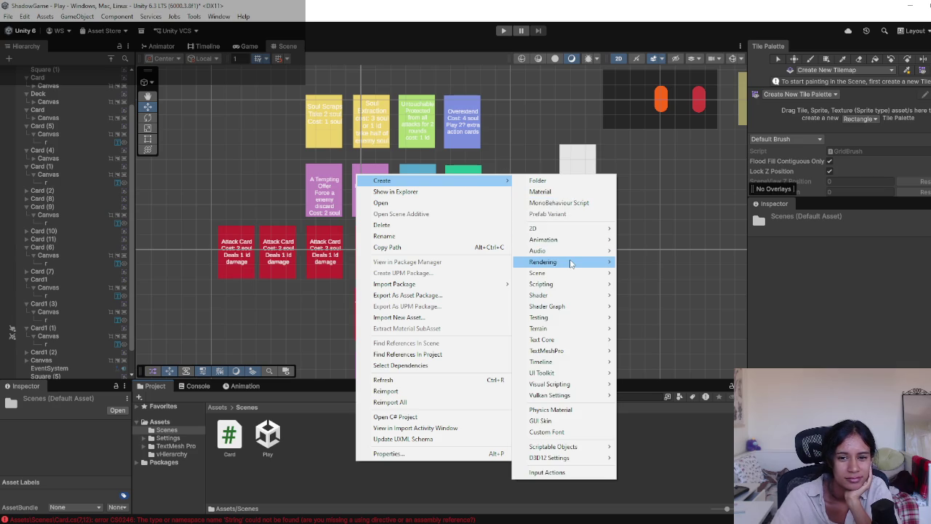
{"action": "mouse_move", "coordinate": [587, 451]}
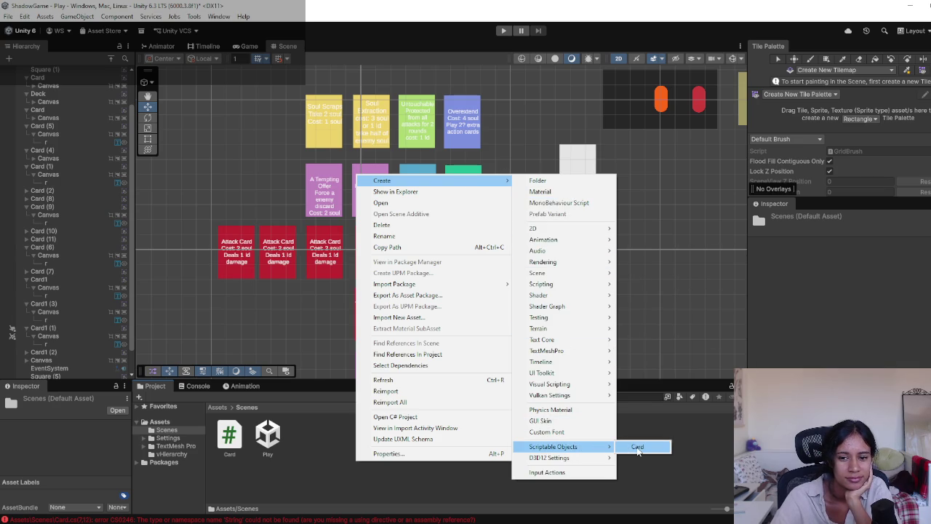
{"action": "left_click", "coordinate": [637, 451]}
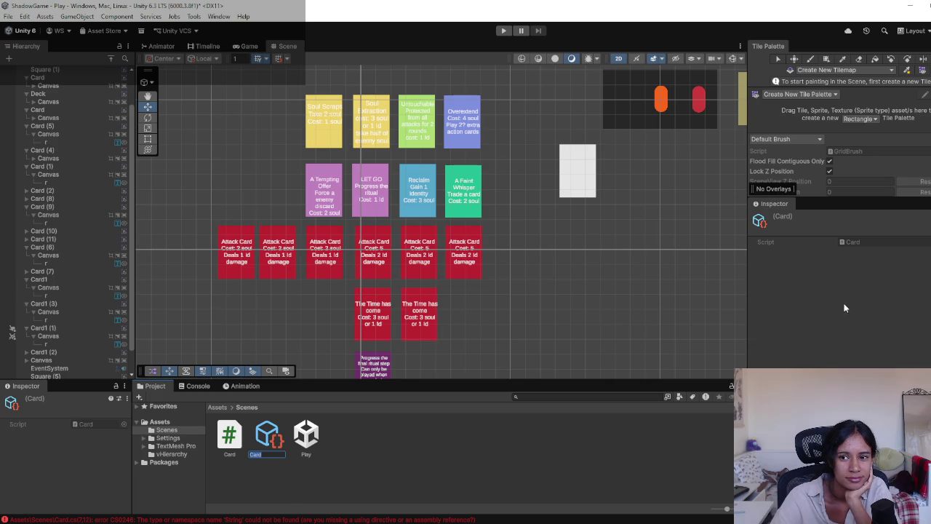
{"action": "key", "text": "Return"}
Open the Console and inspect the CS0246 compile error about 'String'.
{"action": "mouse_move", "coordinate": [819, 198]}
{"action": "left_mouse_down"}
{"action": "mouse_move", "coordinate": [815, 257]}
{"action": "mouse_move", "coordinate": [814, 237]}
{"action": "left_mouse_up"}
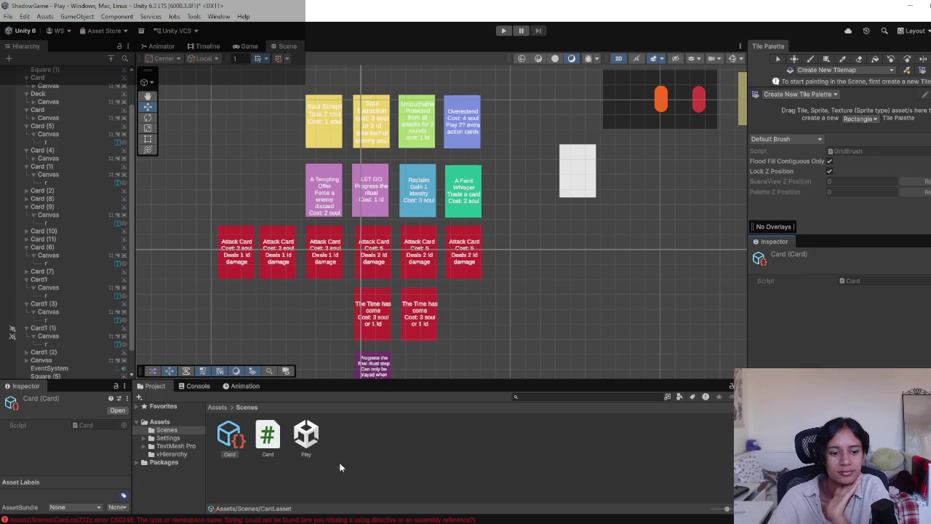
{"action": "key", "text": "ctrl+shift+c"}
{"action": "left_click", "coordinate": [369, 409]}
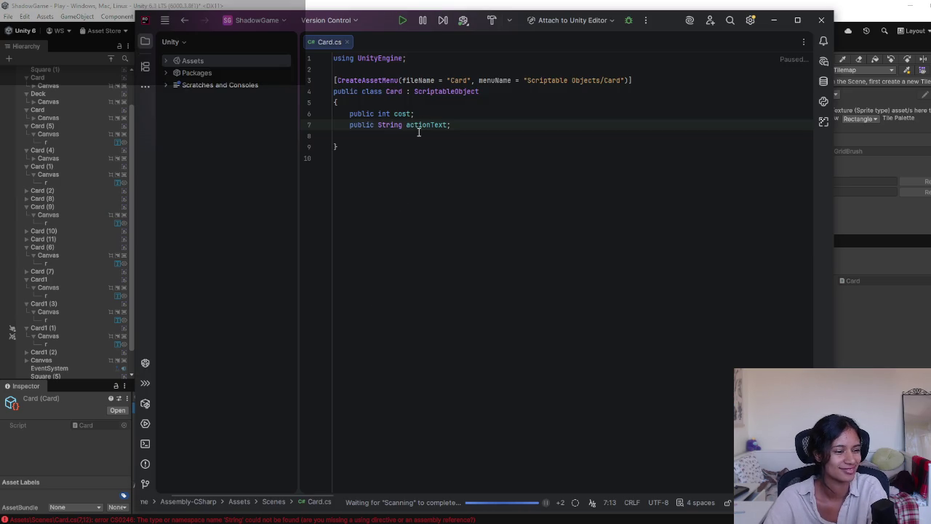
Replace 'String' with lowercase 'string' in the actionText declaration on line 7.
{"action": "left_click", "coordinate": [384, 124]}
{"action": "key", "text": "Left"}
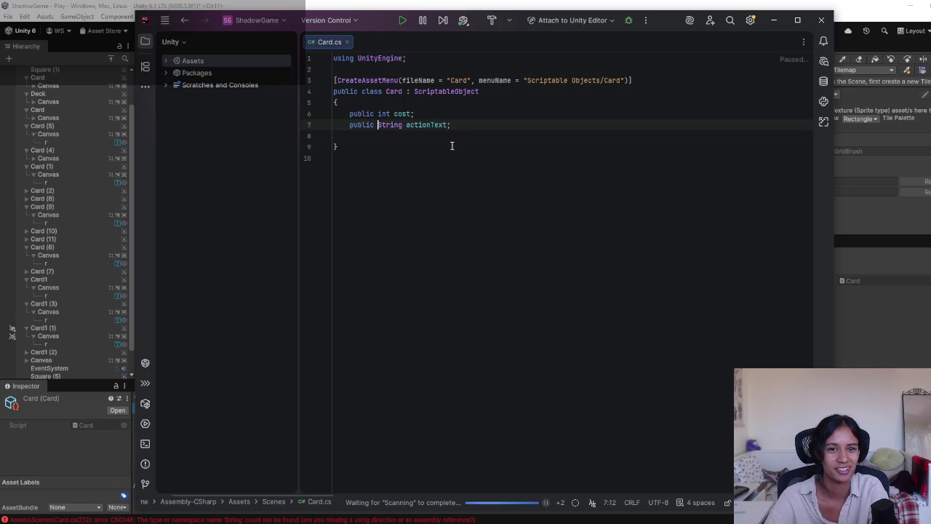
{"action": "key", "text": "BackSpace"}
{"action": "type", "text": "s"}
{"action": "left_click", "coordinate": [478, 125]}
{"action": "left_click", "coordinate": [423, 102]}
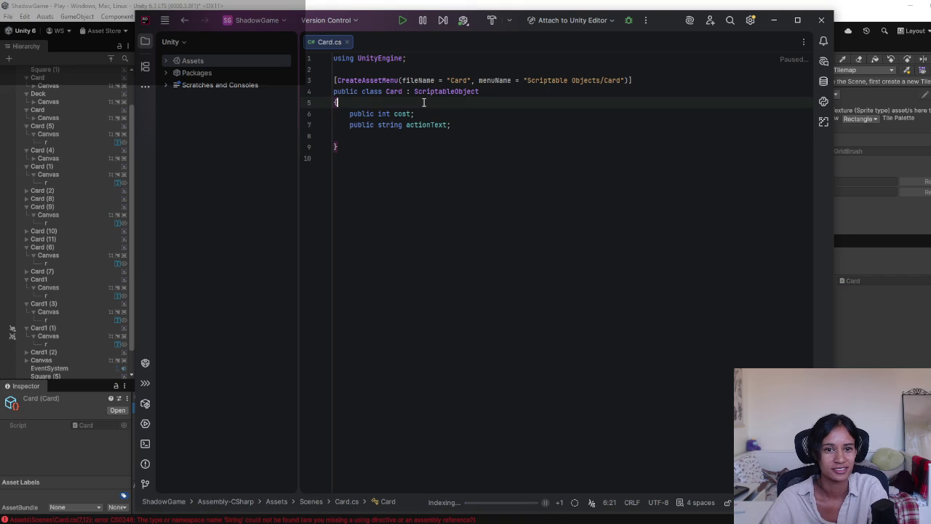
{"action": "left_click", "coordinate": [434, 133]}
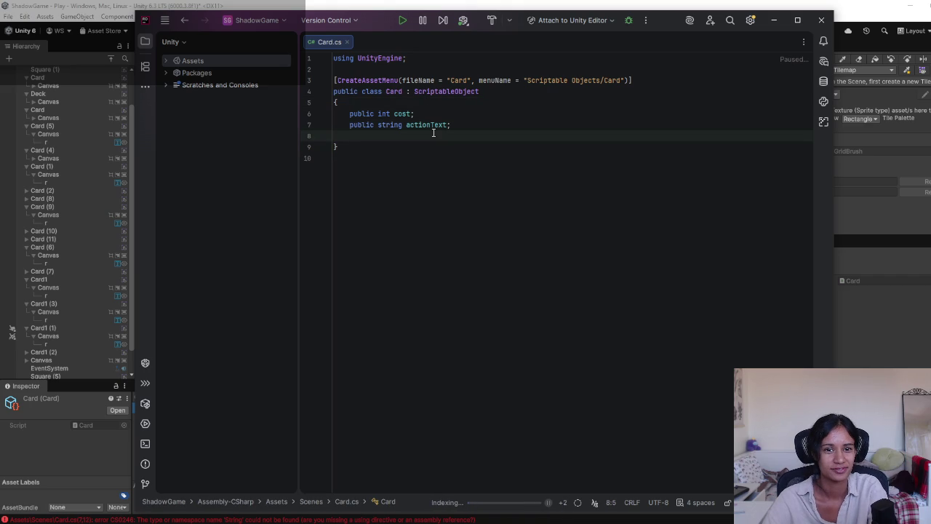
{"action": "left_click", "coordinate": [453, 125]}
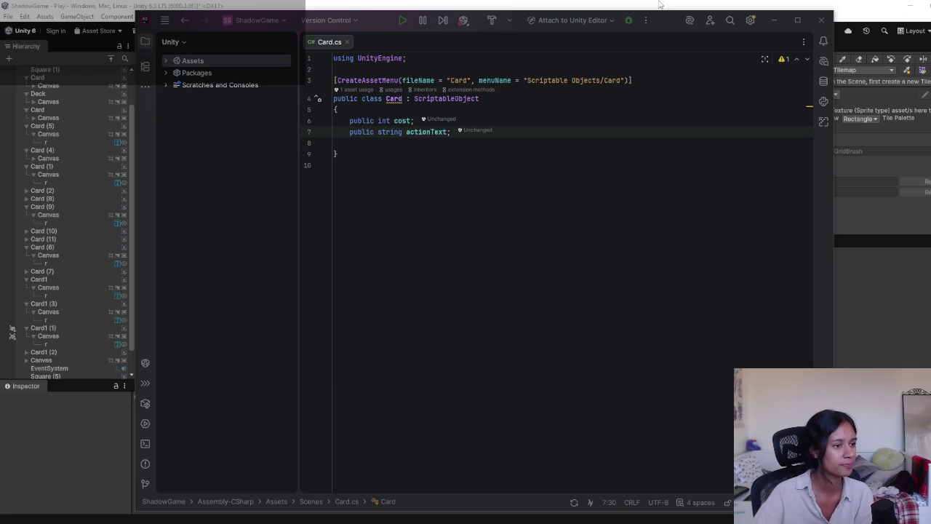
In the Greek Myth project, stop Play mode and open Level 1, discarding Fates scene changes.
{"action": "left_click", "coordinate": [669, 5]}
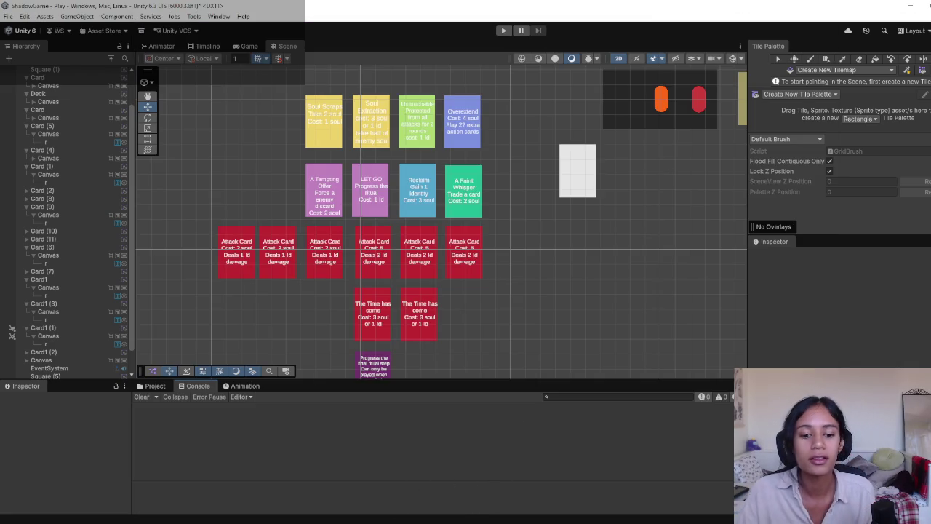
{"action": "mouse_move", "coordinate": [356, 518]}
{"action": "left_click", "coordinate": [302, 486]}
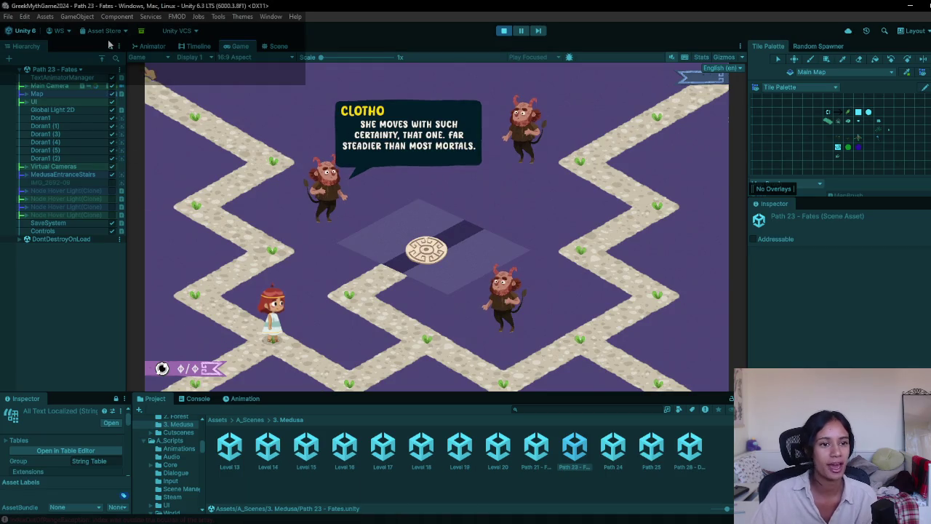
{"action": "key", "text": "ctrl+p"}
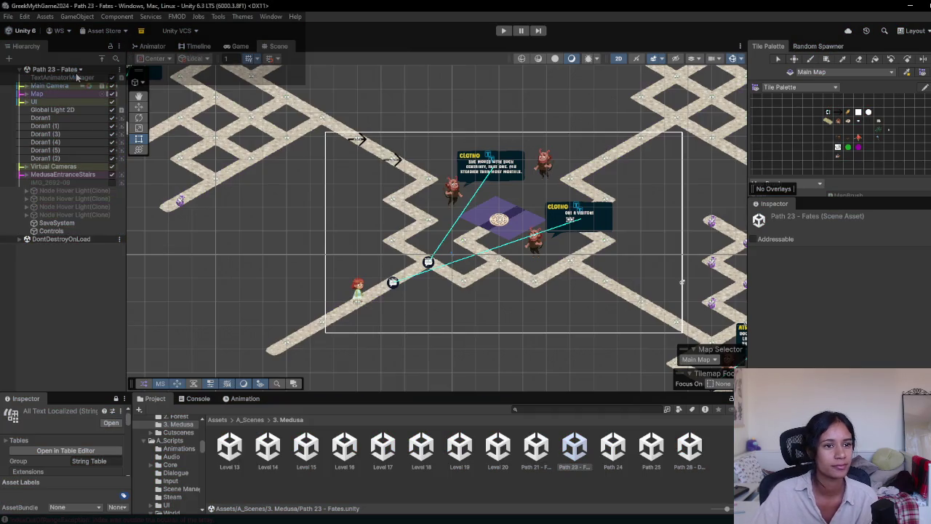
{"action": "left_click", "coordinate": [78, 71]}
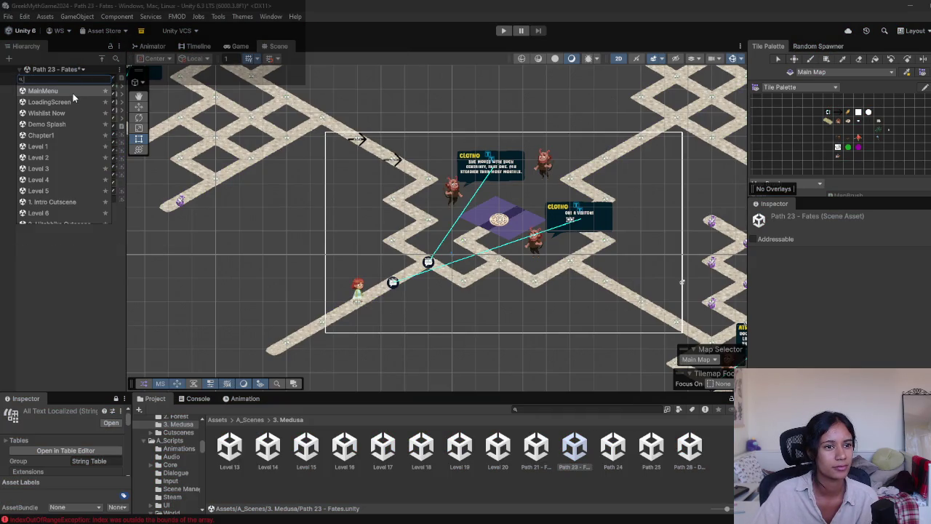
{"action": "left_click", "coordinate": [62, 149]}
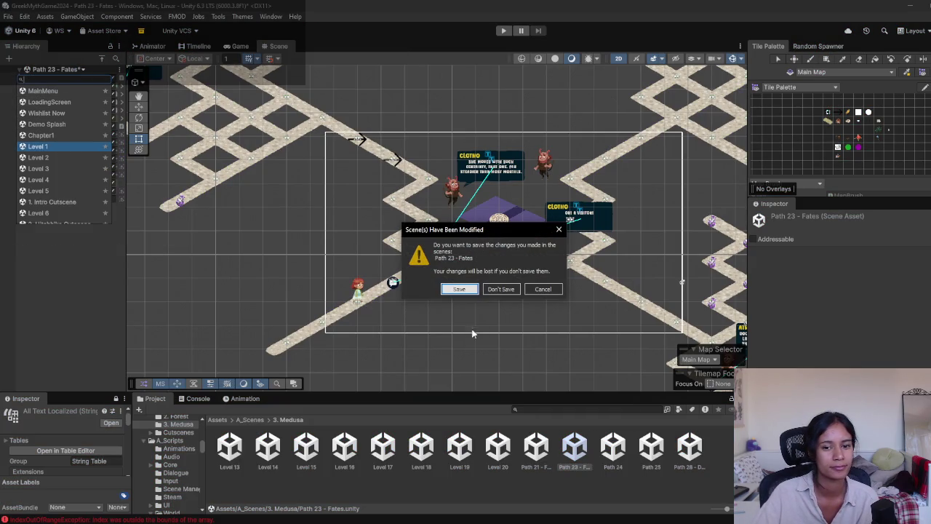
{"action": "left_click", "coordinate": [497, 291]}
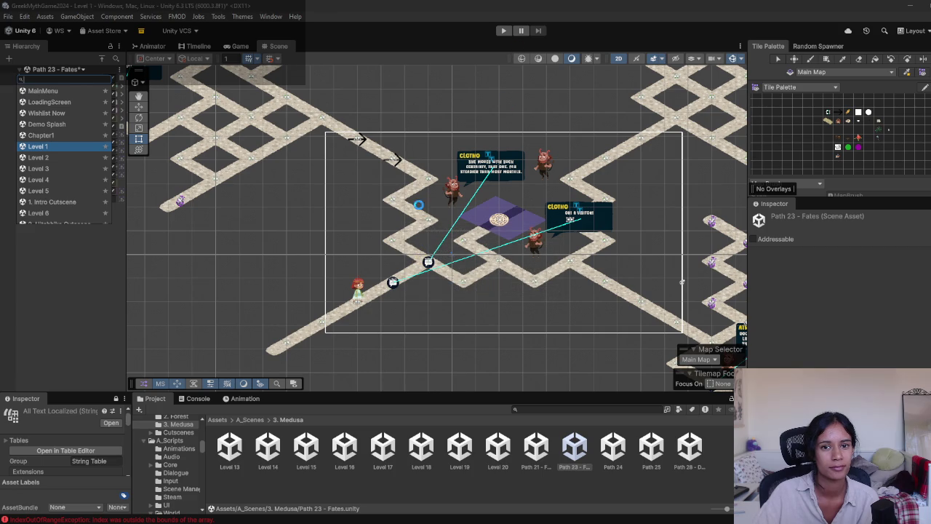
Return to the ShadowGame project and pan the scene to reveal the deck and tilemap.
{"action": "scroll", "coordinate": [559, 266], "scroll_direction": "up", "scroll_amount": 5}
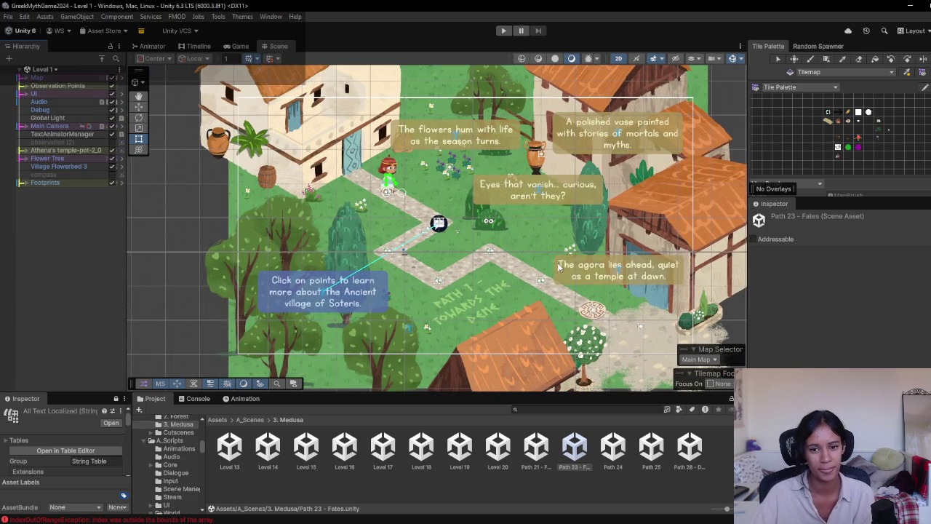
{"action": "mouse_move", "coordinate": [361, 510]}
{"action": "left_click", "coordinate": [421, 505]}
{"action": "mouse_move", "coordinate": [539, 194]}
{"action": "left_mouse_down"}
{"action": "mouse_move", "coordinate": [488, 276]}
{"action": "mouse_move", "coordinate": [311, 318]}
{"action": "mouse_move", "coordinate": [429, 232]}
{"action": "left_mouse_up"}
{"action": "scroll", "coordinate": [291, 308], "scroll_direction": "down", "scroll_amount": 2}
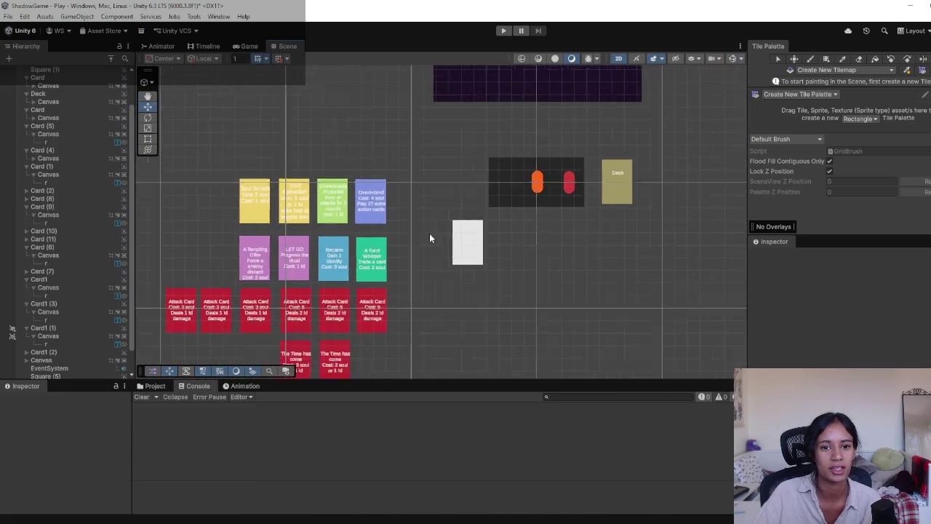
{"action": "mouse_move", "coordinate": [517, 181]}
{"action": "left_mouse_down"}
{"action": "mouse_move", "coordinate": [485, 282]}
{"action": "mouse_move", "coordinate": [541, 146]}
{"action": "left_mouse_up"}
{"action": "left_click_drag", "start_coordinate": [294, 296], "coordinate": [357, 267]}
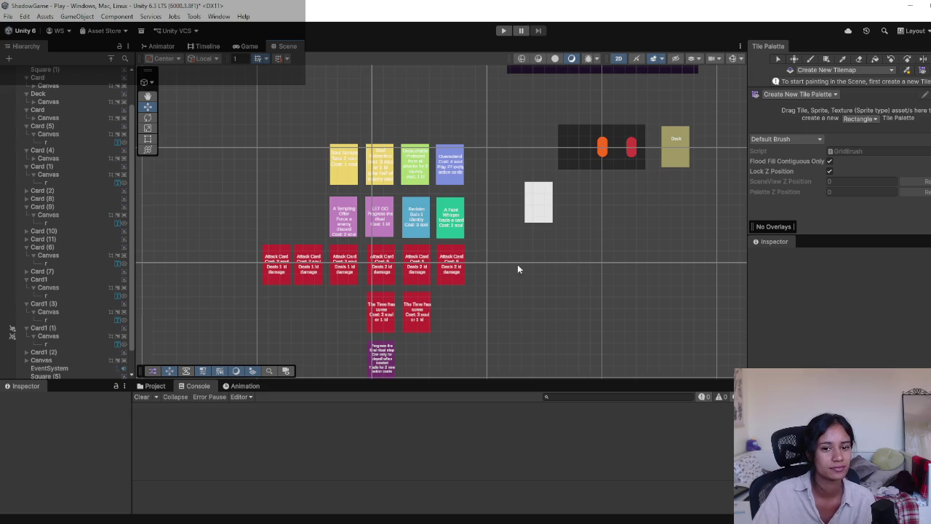
{"action": "mouse_move", "coordinate": [468, 293]}
{"action": "left_mouse_down"}
{"action": "mouse_move", "coordinate": [468, 284]}
{"action": "mouse_move", "coordinate": [452, 288]}
{"action": "left_mouse_up"}
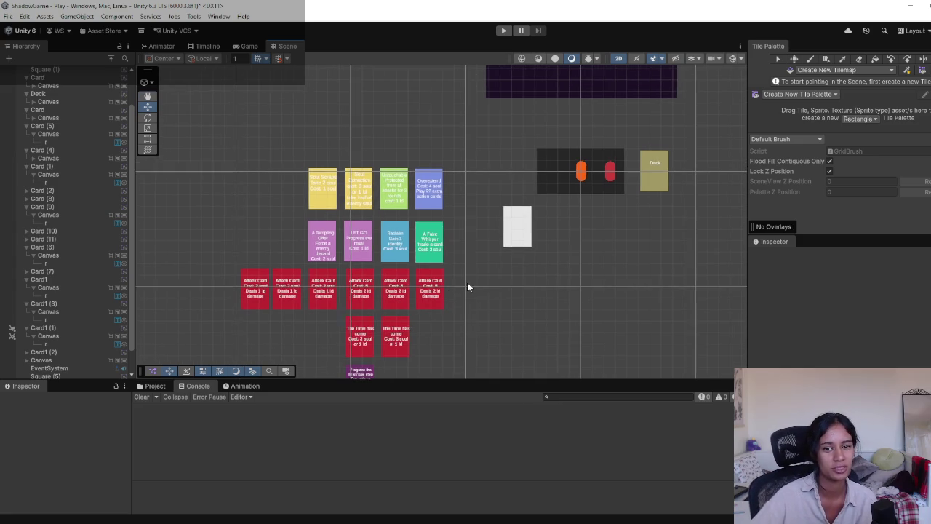
{"action": "scroll", "coordinate": [472, 272], "scroll_direction": "up", "scroll_amount": 2}
{"action": "scroll", "coordinate": [471, 302], "scroll_direction": "up", "scroll_amount": 3}
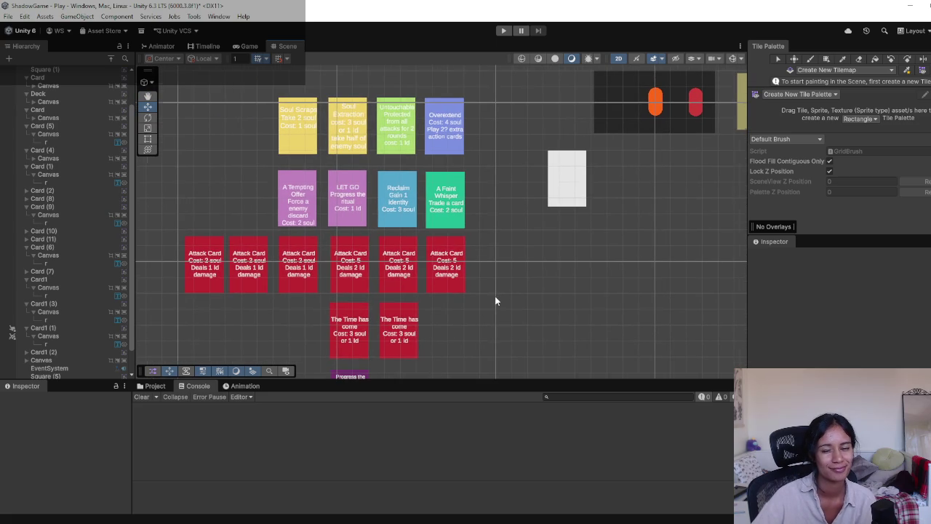
{"action": "scroll", "coordinate": [495, 297], "scroll_direction": "up", "scroll_amount": 1}
{"action": "scroll", "coordinate": [495, 298], "scroll_direction": "down", "scroll_amount": 2}
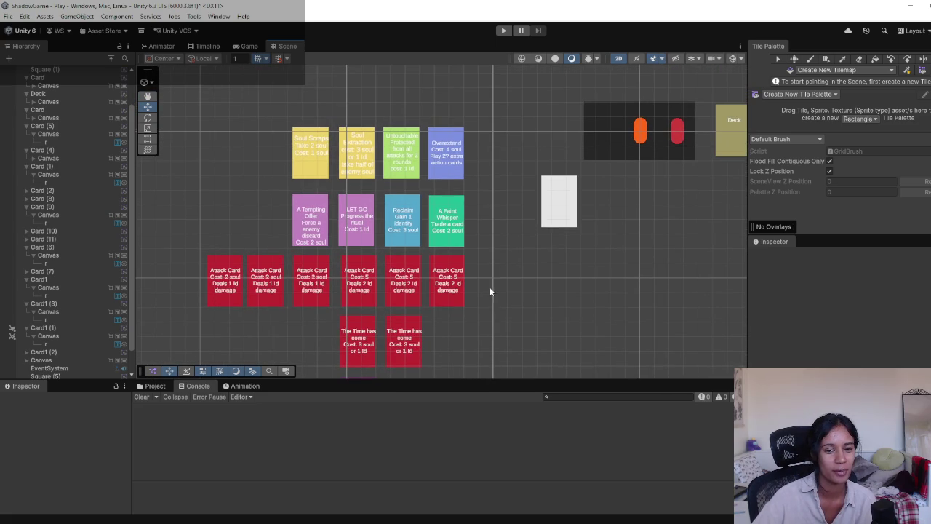
{"action": "left_click_drag", "start_coordinate": [491, 271], "coordinate": [495, 294]}
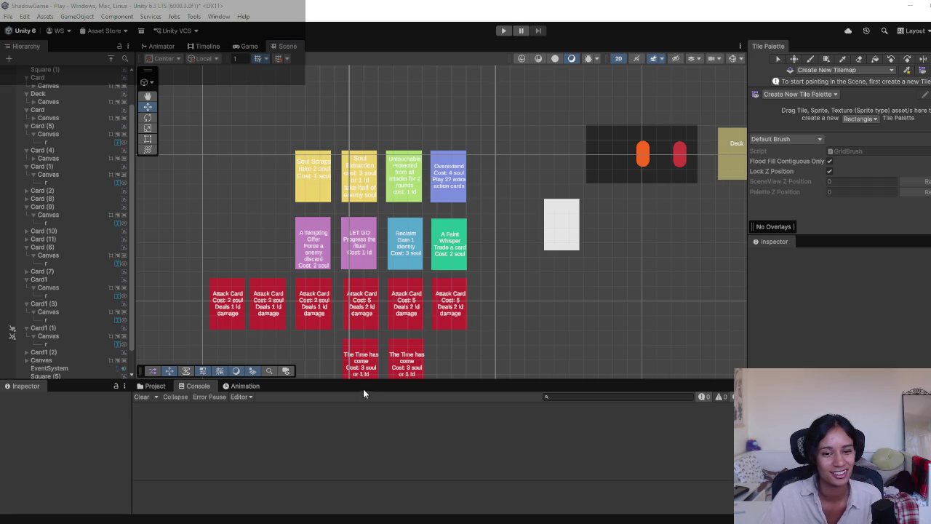
{"action": "mouse_move", "coordinate": [396, 308]}
{"action": "left_mouse_down"}
{"action": "mouse_move", "coordinate": [426, 275]}
{"action": "mouse_move", "coordinate": [418, 288]}
{"action": "left_mouse_up"}
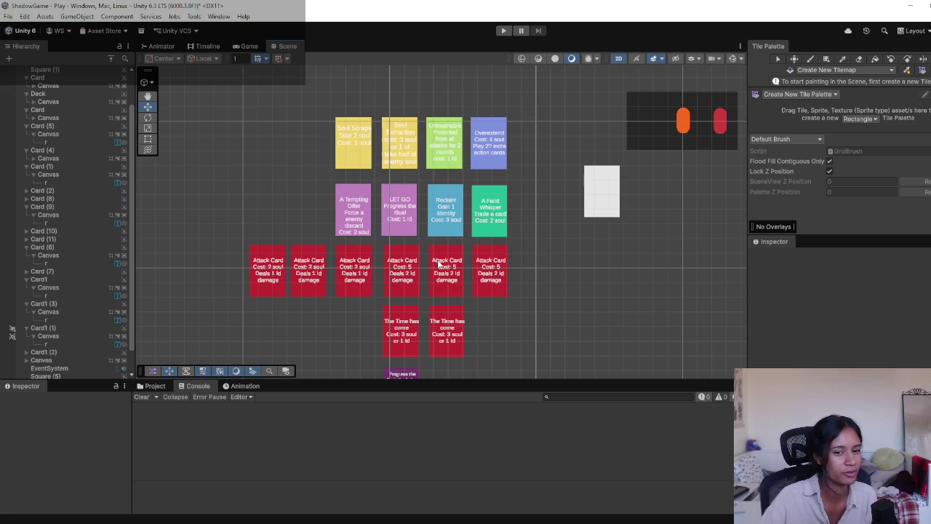
{"action": "mouse_move", "coordinate": [421, 266]}
{"action": "left_mouse_down"}
{"action": "mouse_move", "coordinate": [415, 285]}
{"action": "mouse_move", "coordinate": [439, 323]}
{"action": "mouse_move", "coordinate": [463, 273]}
{"action": "mouse_move", "coordinate": [470, 316]}
{"action": "left_mouse_up"}
{"action": "scroll", "coordinate": [418, 287], "scroll_direction": "up", "scroll_amount": 3}
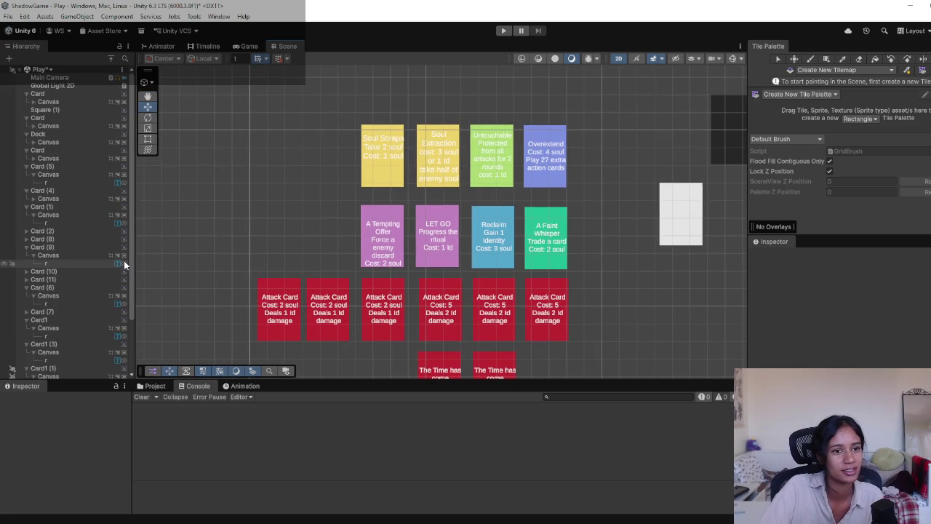
Widen the Hierarchy panel and collapse all the expanded card entries.
{"action": "scroll", "coordinate": [131, 255], "scroll_direction": "down", "scroll_amount": 2}
{"action": "mouse_move", "coordinate": [133, 256]}
{"action": "left_mouse_down"}
{"action": "mouse_move", "coordinate": [167, 261]}
{"action": "mouse_move", "coordinate": [163, 274]}
{"action": "left_mouse_up"}
{"action": "scroll", "coordinate": [163, 271], "scroll_direction": "up", "scroll_amount": 5}
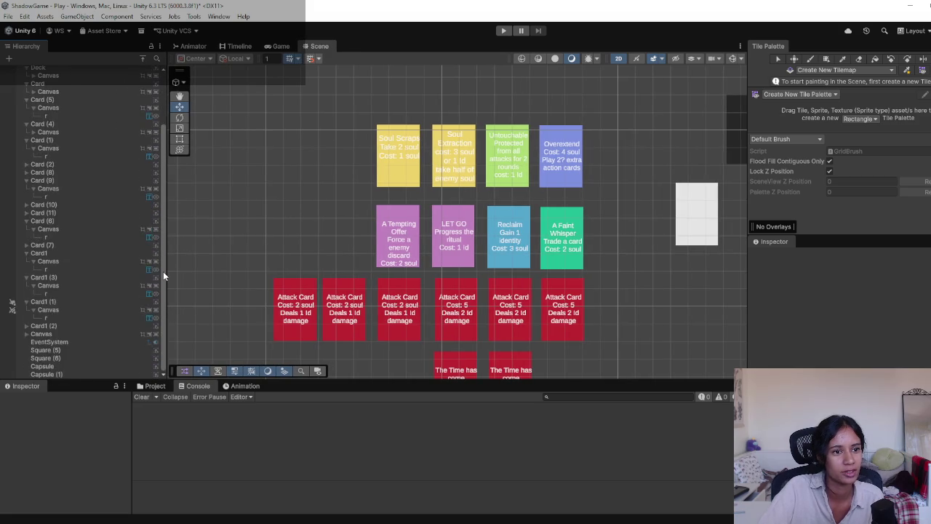
{"action": "left_click", "coordinate": [26, 93]}
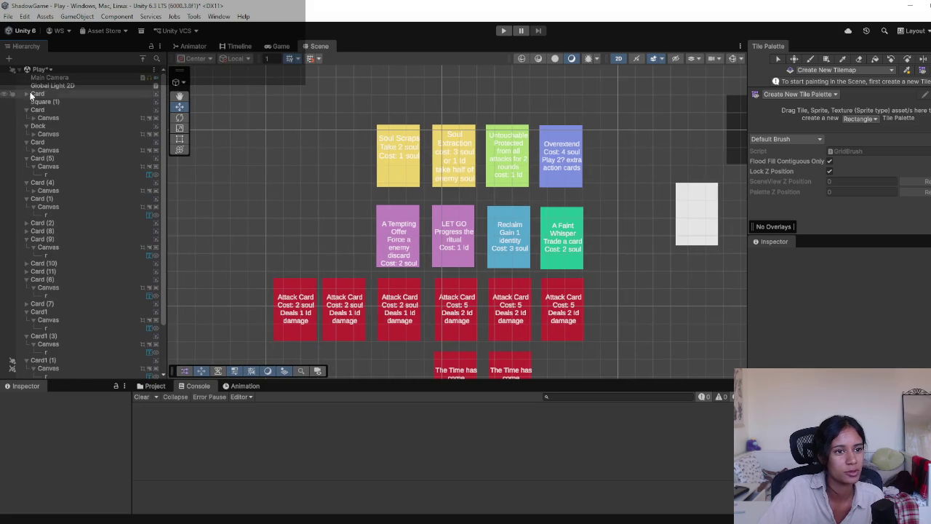
{"action": "left_click", "coordinate": [142, 59]}
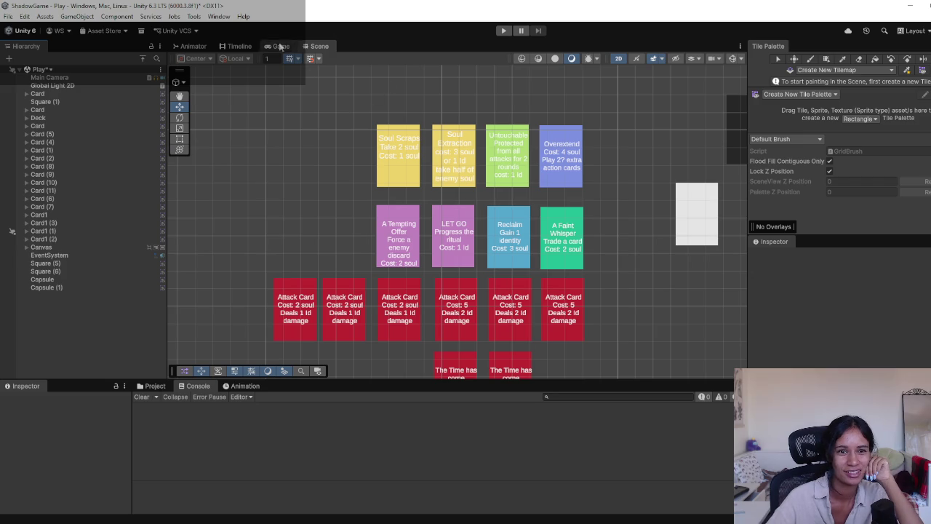
Select the Card asset in Assets > Scenes and check its Cost field (0) in the Inspector.
{"action": "left_click", "coordinate": [152, 386]}
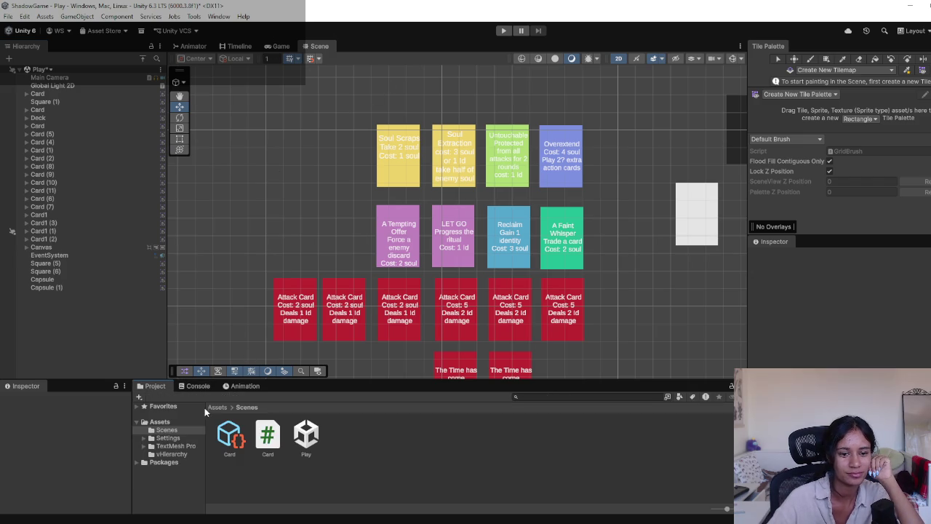
{"action": "left_click", "coordinate": [496, 516]}
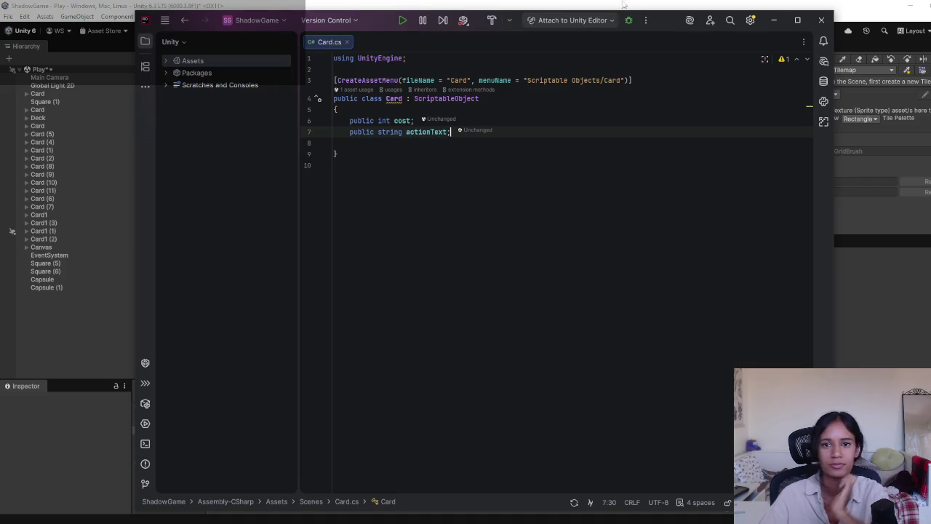
{"action": "key", "text": "alt+Tab"}
{"action": "left_click", "coordinate": [229, 435]}
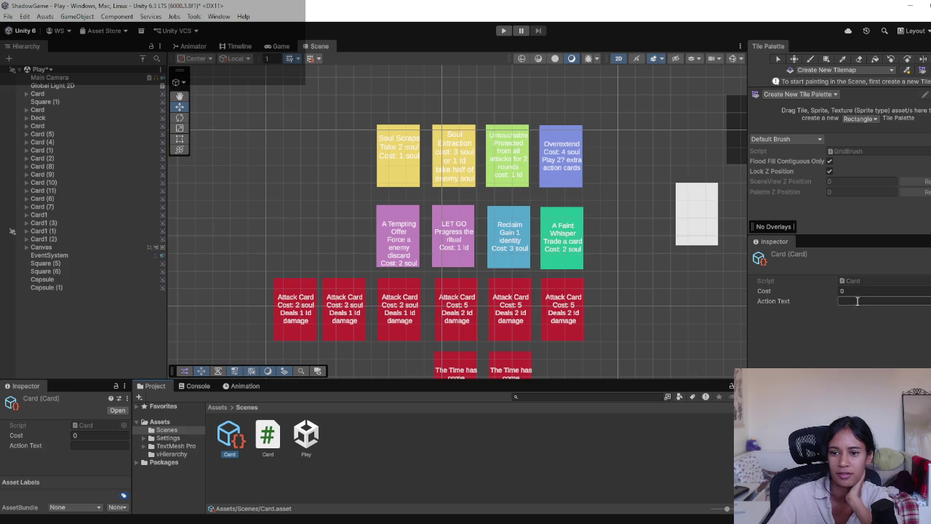
{"action": "left_click", "coordinate": [847, 290]}
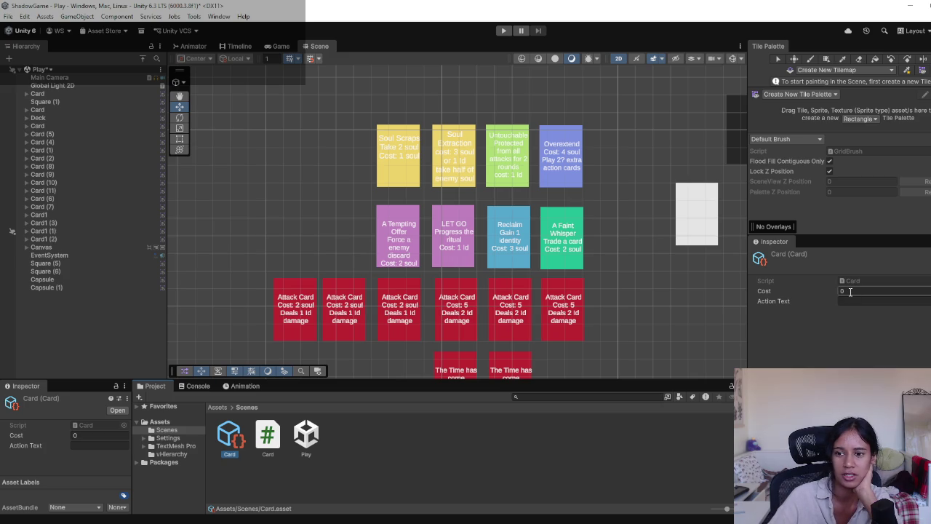
{"action": "left_click", "coordinate": [807, 348]}
{"action": "mouse_move", "coordinate": [633, 220]}
{"action": "left_mouse_down"}
{"action": "mouse_move", "coordinate": [584, 207]}
{"action": "mouse_move", "coordinate": [585, 198]}
{"action": "left_mouse_up"}
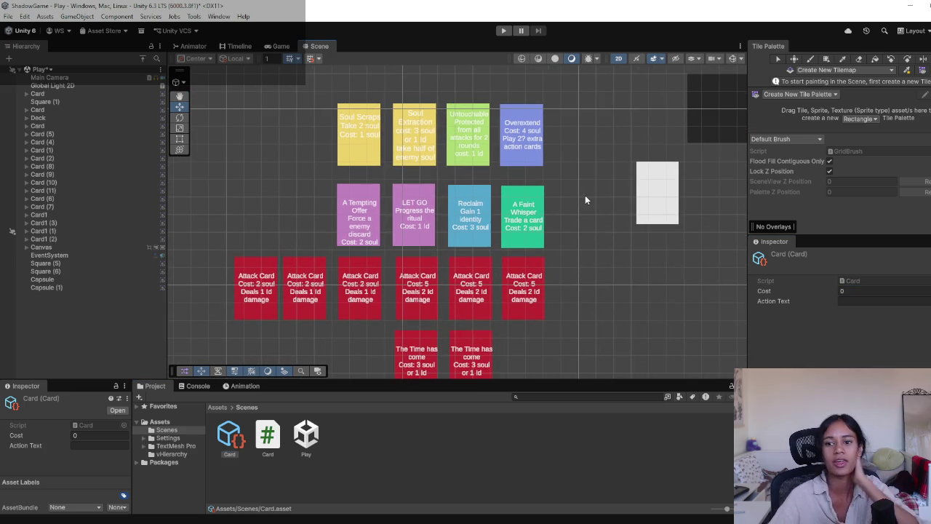
Add a 'public int cardID;' field above cost in Card.cs and return to Unity.
{"action": "key", "text": "alt+Tab"}
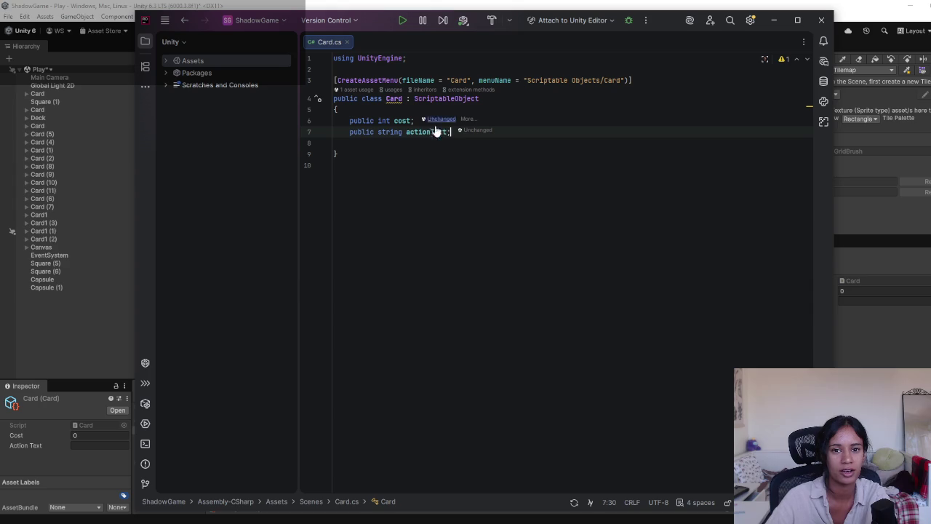
{"action": "key", "text": "Return"}
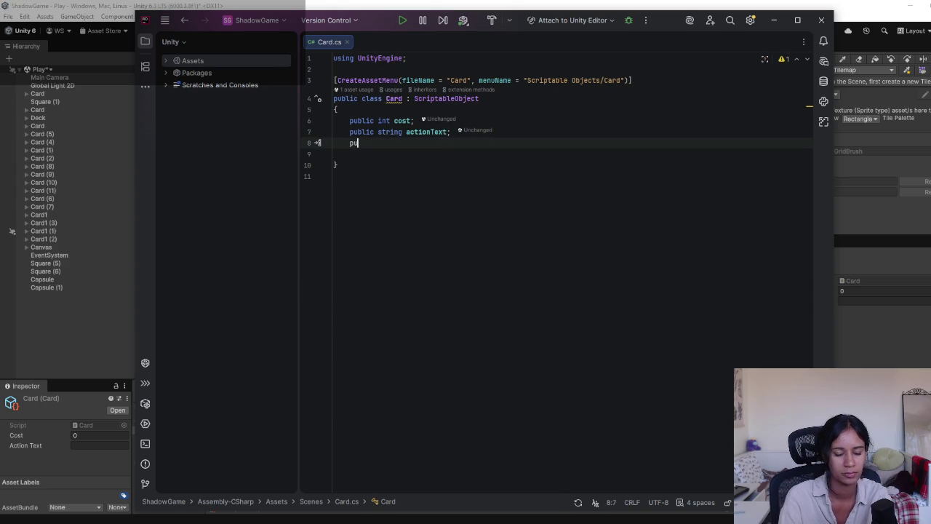
{"action": "key", "text": "Up"}
{"action": "key", "text": "Up"}
{"action": "key", "text": "Return"}
{"action": "key", "text": "Up"}
{"action": "type", "text": "public "}
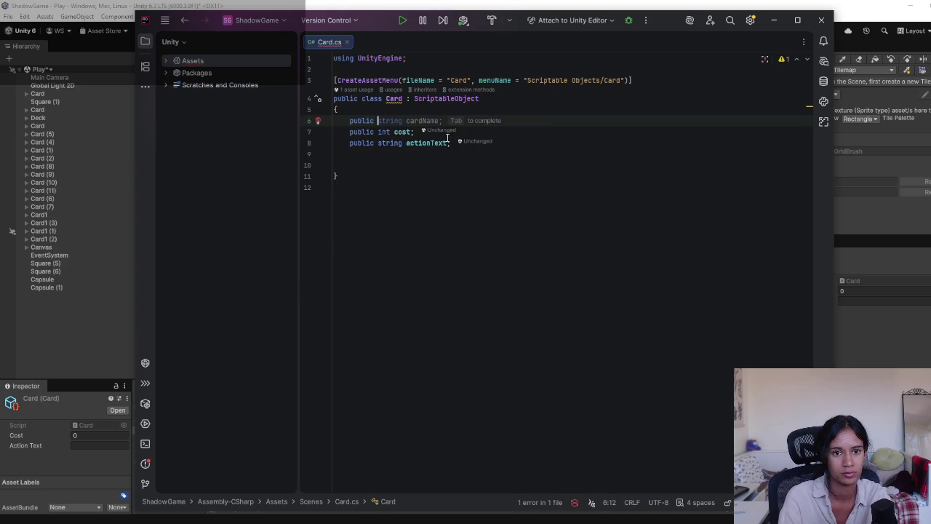
{"action": "type", "text": "cardI"}
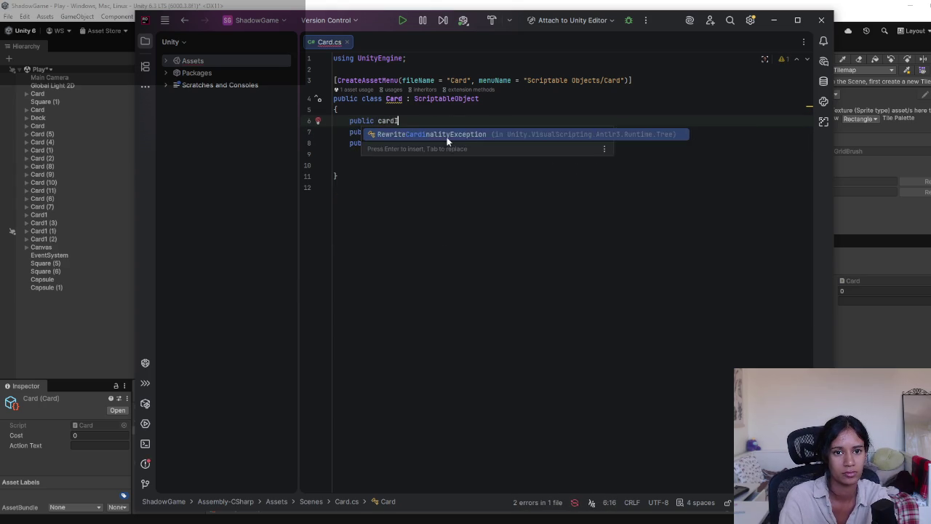
{"action": "type", "text": "D;"}
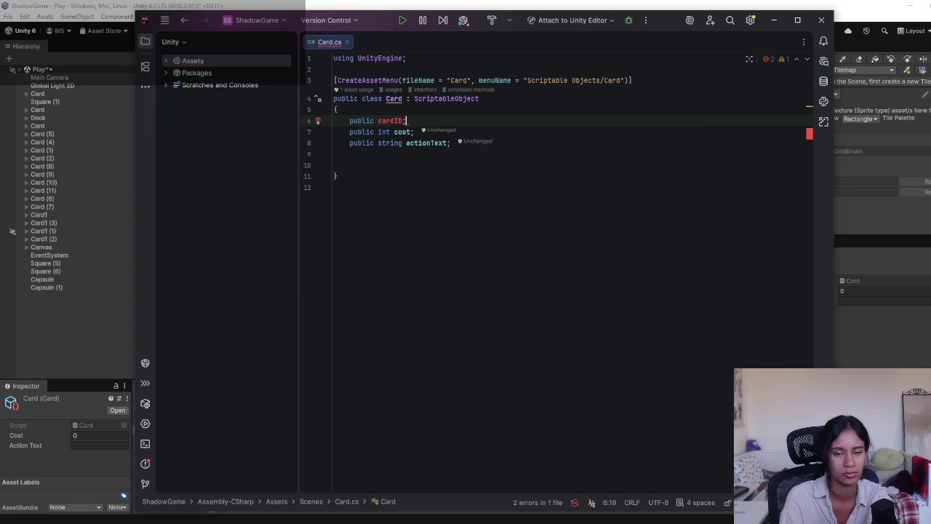
{"action": "left_click", "coordinate": [379, 121]}
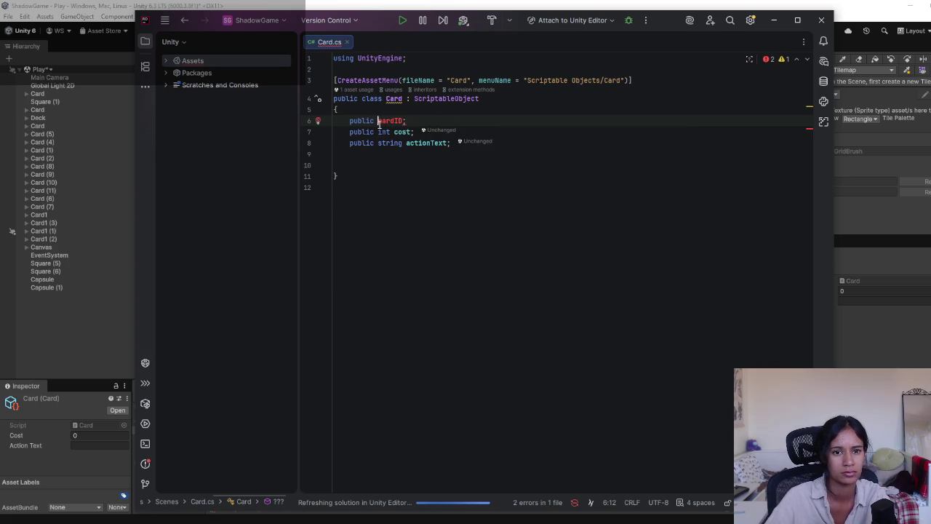
{"action": "type", "text": "int"}
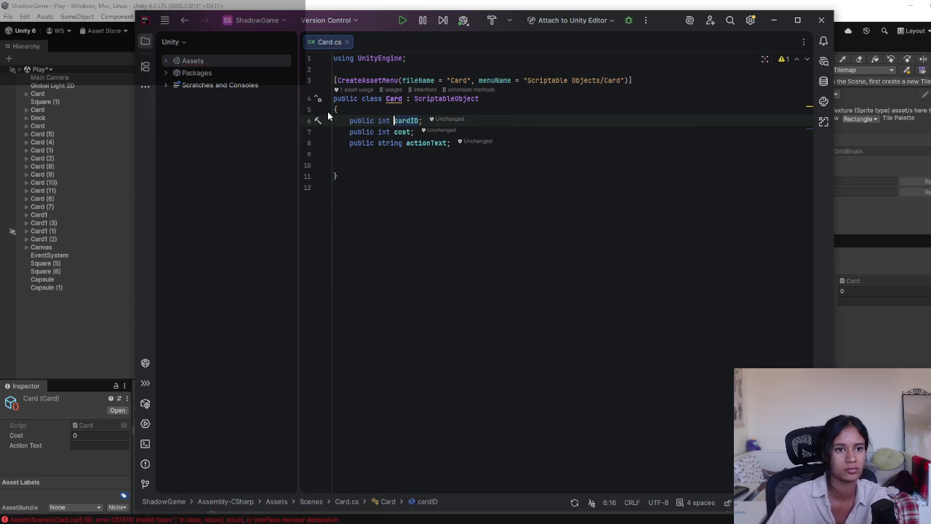
{"action": "key", "text": "alt+Tab"}
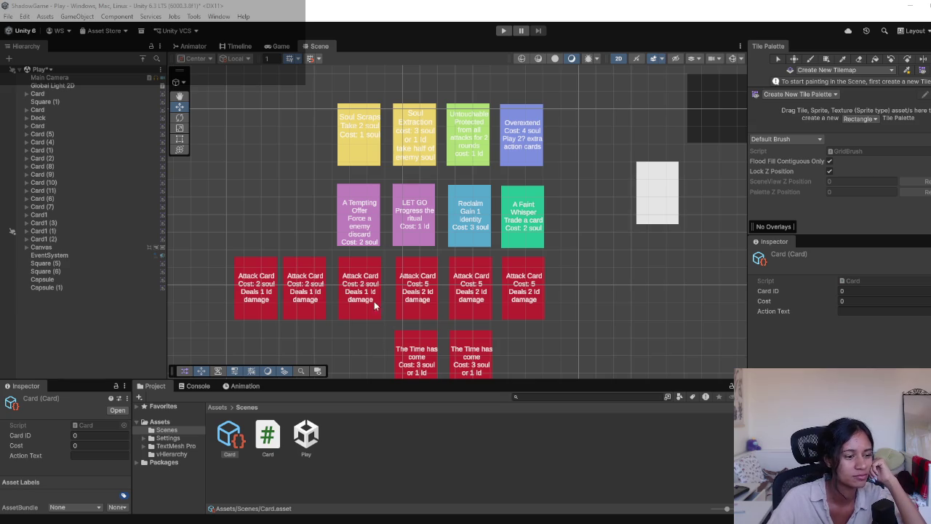
Select the A Tempting Offer card and expand Card (5) > Canvas to inspect its text child r.
{"action": "mouse_move", "coordinate": [297, 309]}
{"action": "left_mouse_down"}
{"action": "mouse_move", "coordinate": [305, 259]}
{"action": "mouse_move", "coordinate": [295, 266]}
{"action": "mouse_move", "coordinate": [318, 270]}
{"action": "mouse_move", "coordinate": [309, 245]}
{"action": "mouse_move", "coordinate": [318, 248]}
{"action": "mouse_move", "coordinate": [288, 245]}
{"action": "left_mouse_up"}
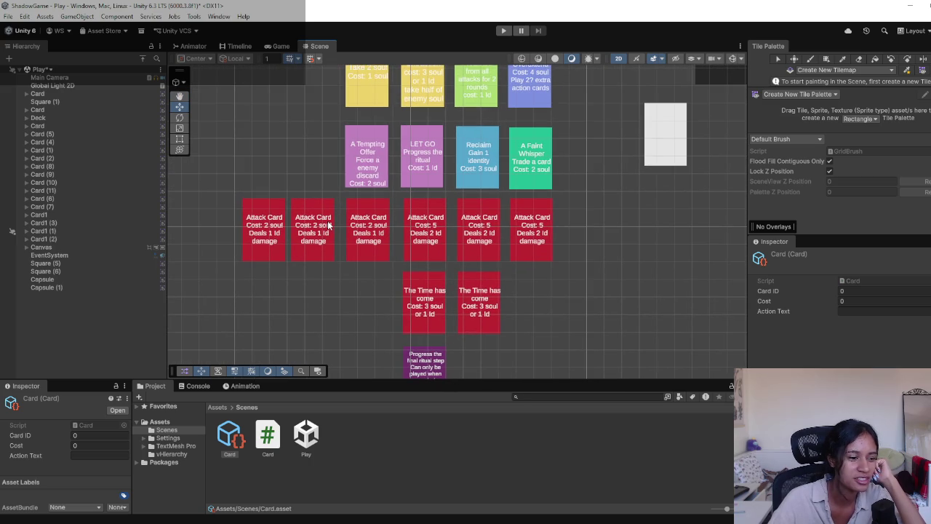
{"action": "mouse_move", "coordinate": [328, 221]}
{"action": "left_mouse_down"}
{"action": "mouse_move", "coordinate": [301, 274]}
{"action": "mouse_move", "coordinate": [291, 248]}
{"action": "left_mouse_up"}
{"action": "left_click", "coordinate": [345, 206]}
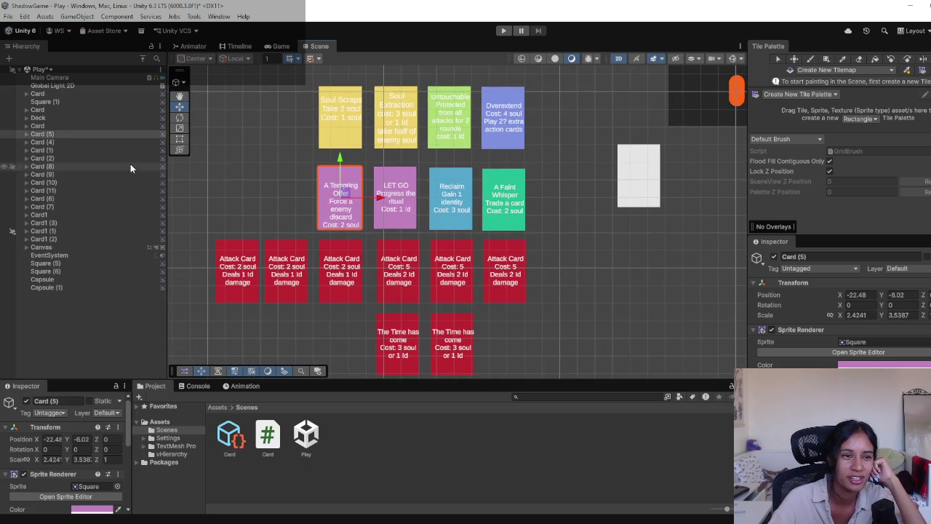
{"action": "left_click", "coordinate": [27, 134]}
{"action": "left_click", "coordinate": [33, 142]}
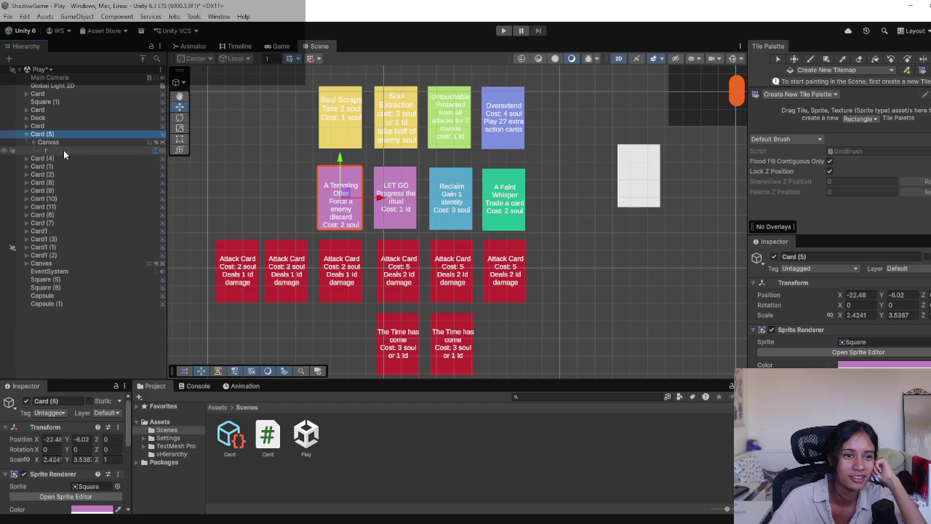
{"action": "left_click", "coordinate": [63, 150]}
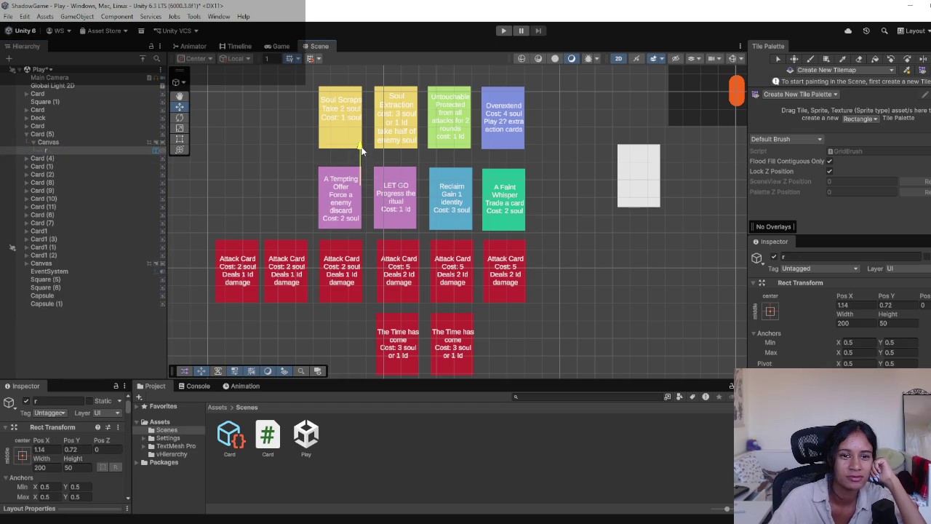
{"action": "left_click", "coordinate": [558, 255]}
Switch to the Move tool, pan around the cards and select the white square card slot.
{"action": "key", "text": "w"}
{"action": "key", "text": "f"}
{"action": "left_click_drag", "start_coordinate": [295, 250], "coordinate": [314, 234]}
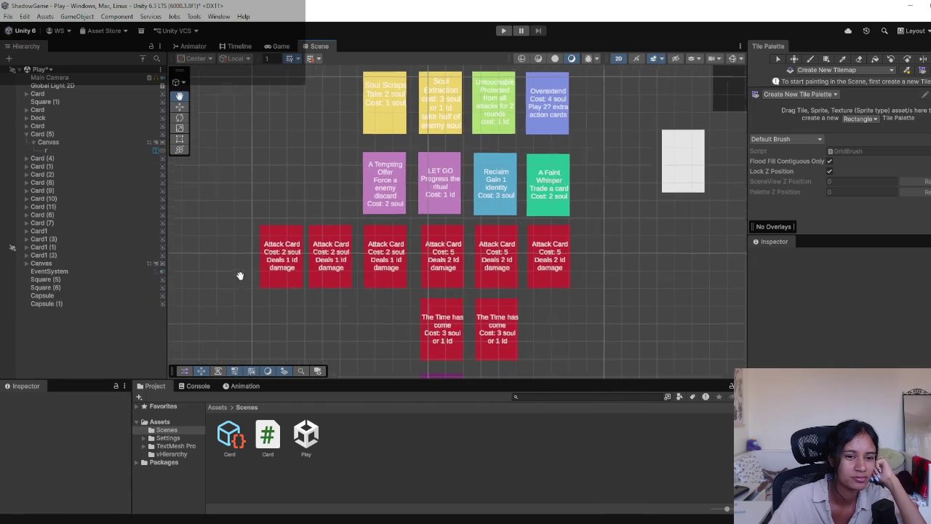
{"action": "left_click_drag", "start_coordinate": [246, 274], "coordinate": [204, 310]}
{"action": "mouse_move", "coordinate": [458, 290]}
{"action": "left_mouse_down"}
{"action": "mouse_move", "coordinate": [536, 251]}
{"action": "mouse_move", "coordinate": [520, 256]}
{"action": "left_mouse_up"}
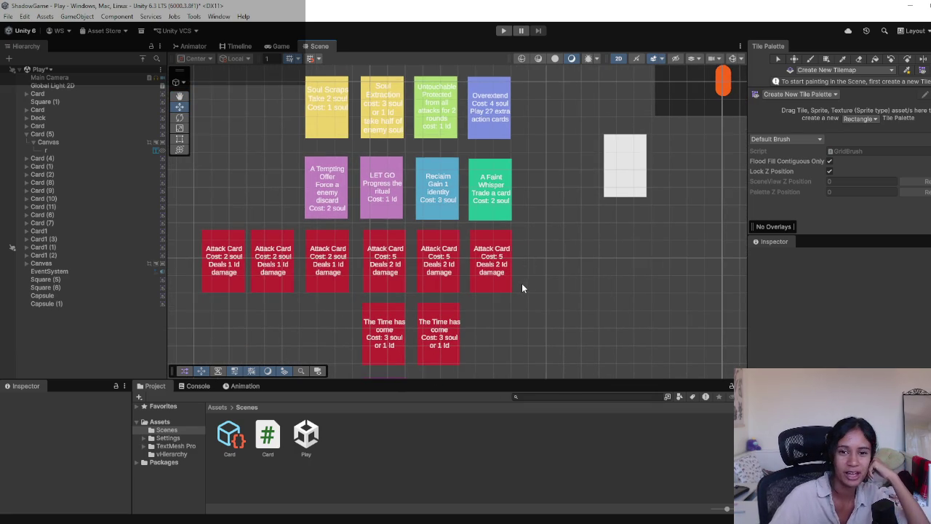
{"action": "mouse_move", "coordinate": [529, 186]}
{"action": "left_mouse_down"}
{"action": "mouse_move", "coordinate": [519, 233]}
{"action": "mouse_move", "coordinate": [458, 184]}
{"action": "mouse_move", "coordinate": [435, 188]}
{"action": "left_mouse_up"}
{"action": "left_click", "coordinate": [529, 169]}
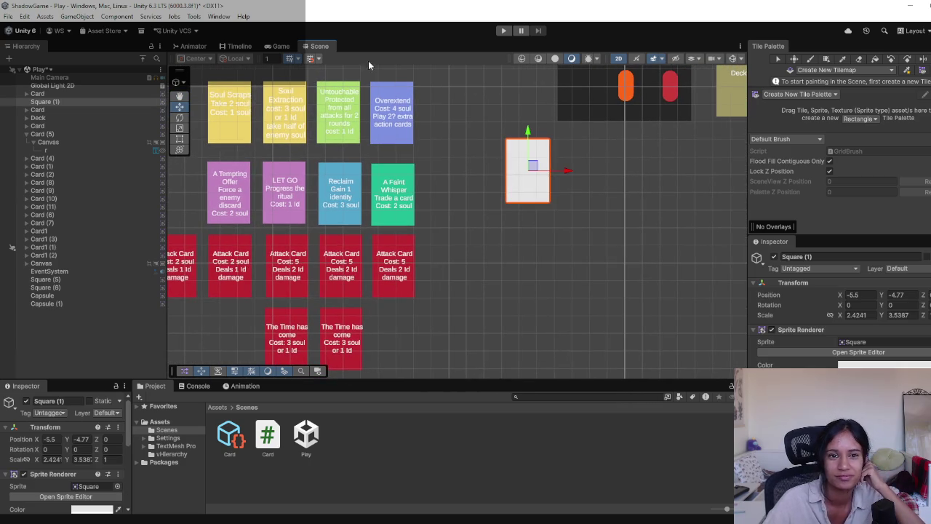
Preview the Game view, then frame the Canvas labels Unending, Mortal, 10 Soul, Identity - 5/10, Your Turn, I cannot die.
{"action": "left_click", "coordinate": [282, 46]}
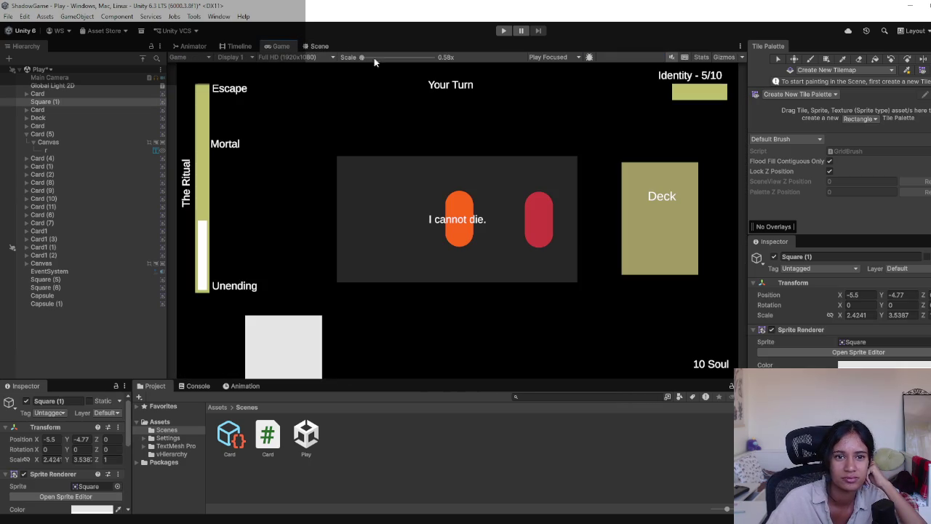
{"action": "left_click", "coordinate": [319, 45]}
{"action": "scroll", "coordinate": [367, 253], "scroll_direction": "down", "scroll_amount": 3}
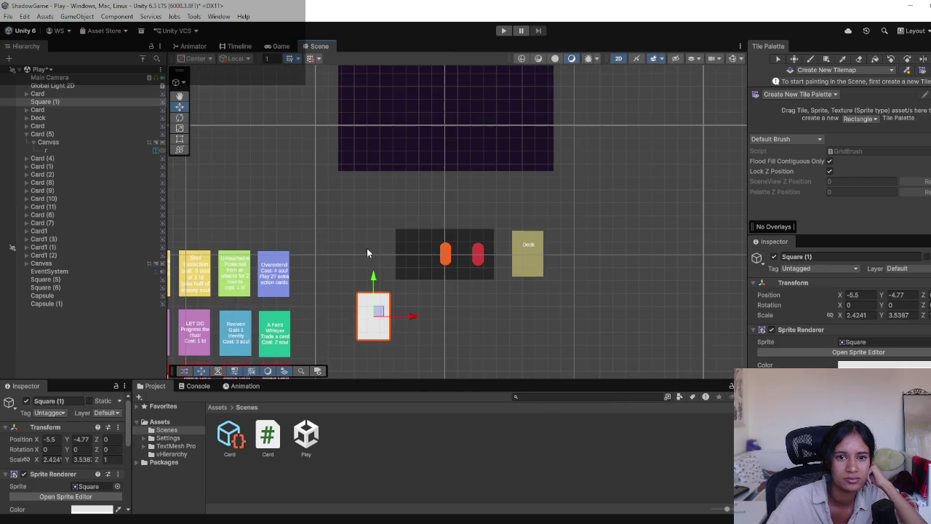
{"action": "left_click", "coordinate": [27, 263]}
{"action": "double_click", "coordinate": [58, 287]}
{"action": "left_click", "coordinate": [60, 295]}
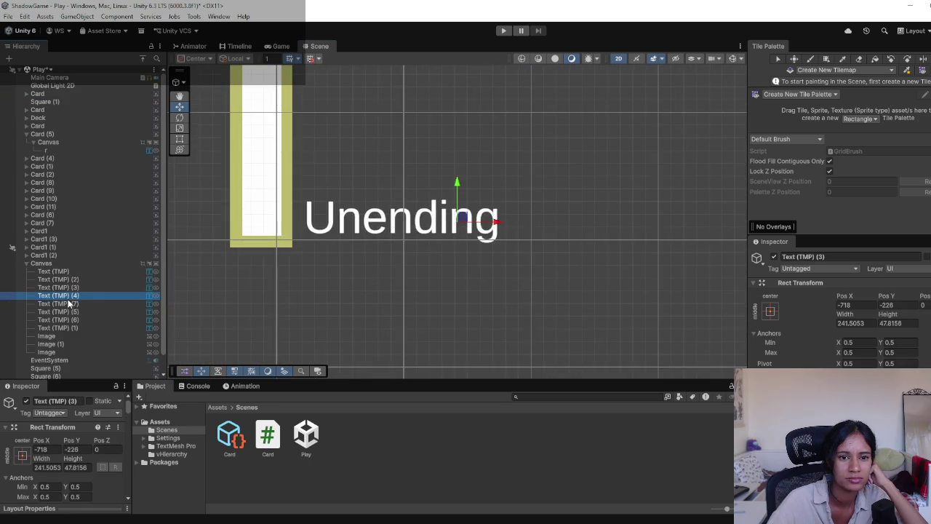
{"action": "double_click", "coordinate": [60, 295]}
{"action": "double_click", "coordinate": [58, 311]}
{"action": "double_click", "coordinate": [67, 320]}
{"action": "double_click", "coordinate": [65, 329]}
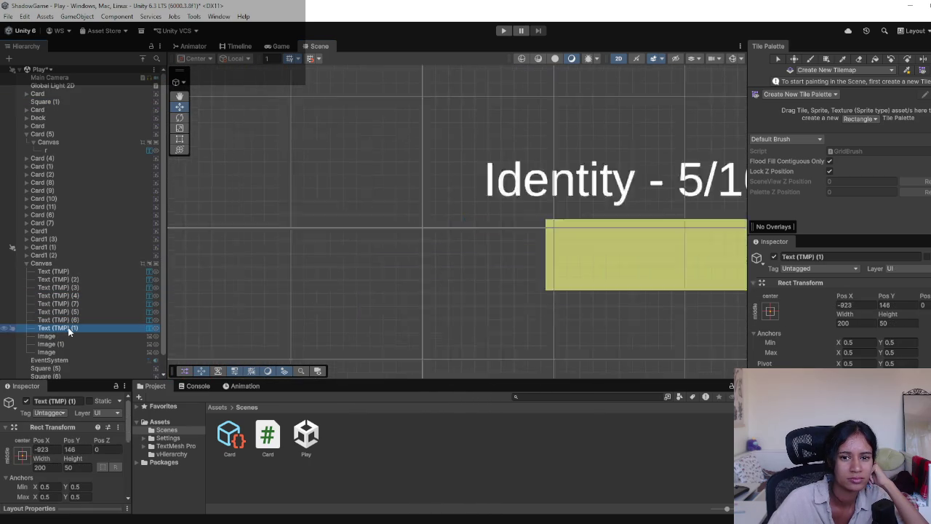
{"action": "double_click", "coordinate": [87, 273]}
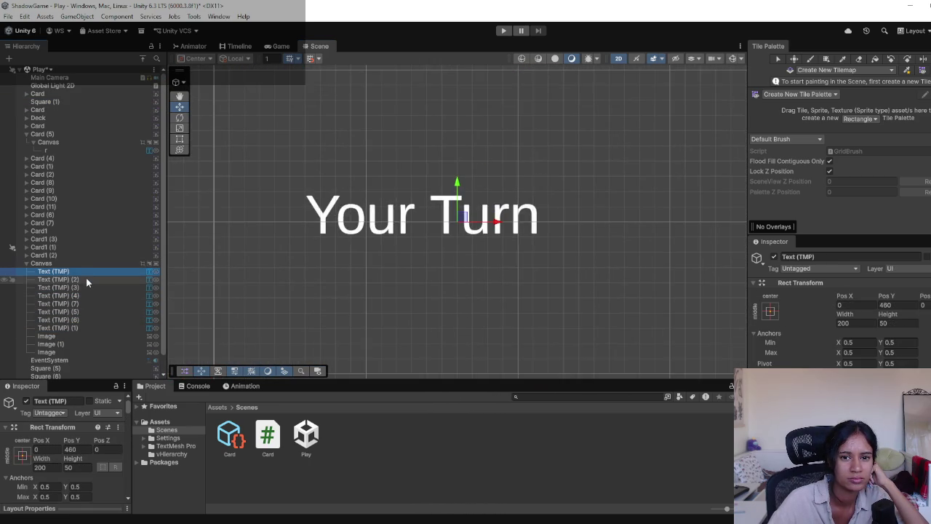
{"action": "double_click", "coordinate": [86, 280]}
Deactivate the 'I cannot die.' text object and frame the Your Turn and Escape labels.
{"action": "scroll", "coordinate": [824, 291], "scroll_direction": "down", "scroll_amount": 8}
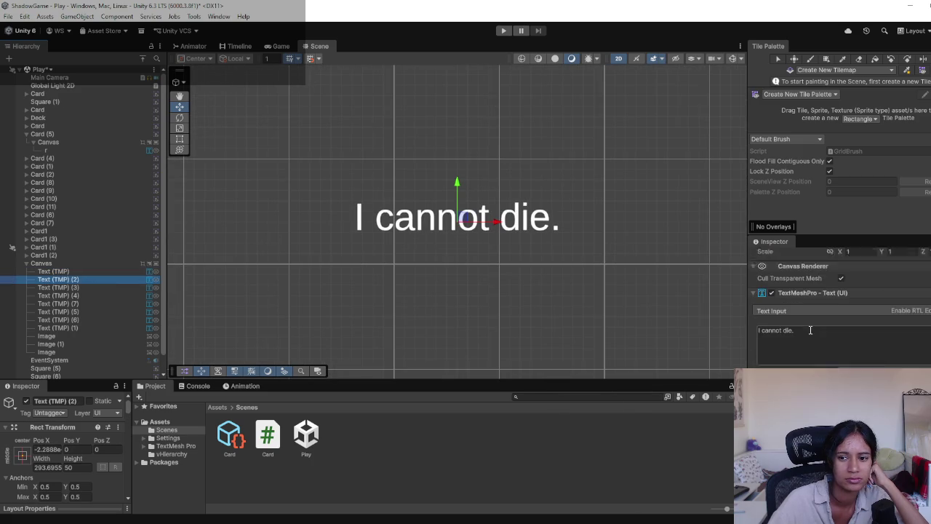
{"action": "scroll", "coordinate": [837, 347], "scroll_direction": "up", "scroll_amount": 3}
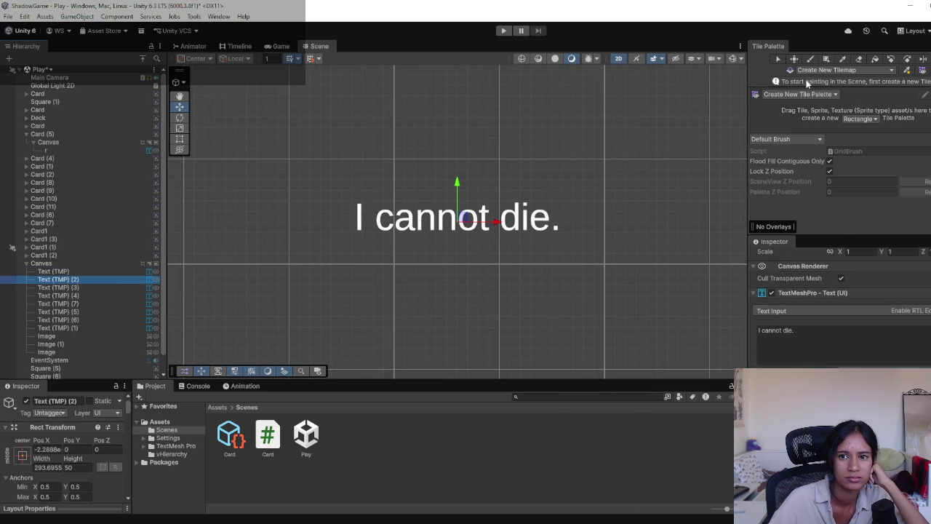
{"action": "scroll", "coordinate": [795, 260], "scroll_direction": "up", "scroll_amount": 3}
{"action": "left_click", "coordinate": [773, 256]}
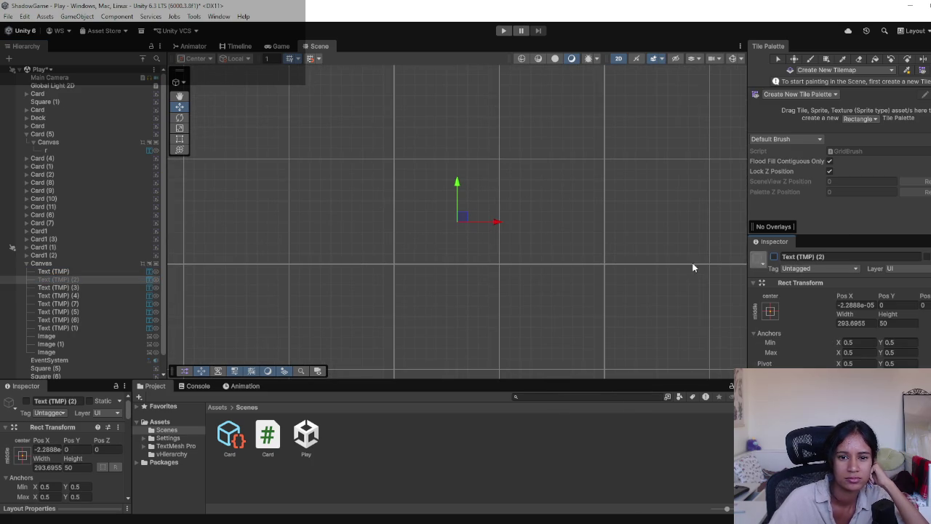
{"action": "double_click", "coordinate": [75, 272]}
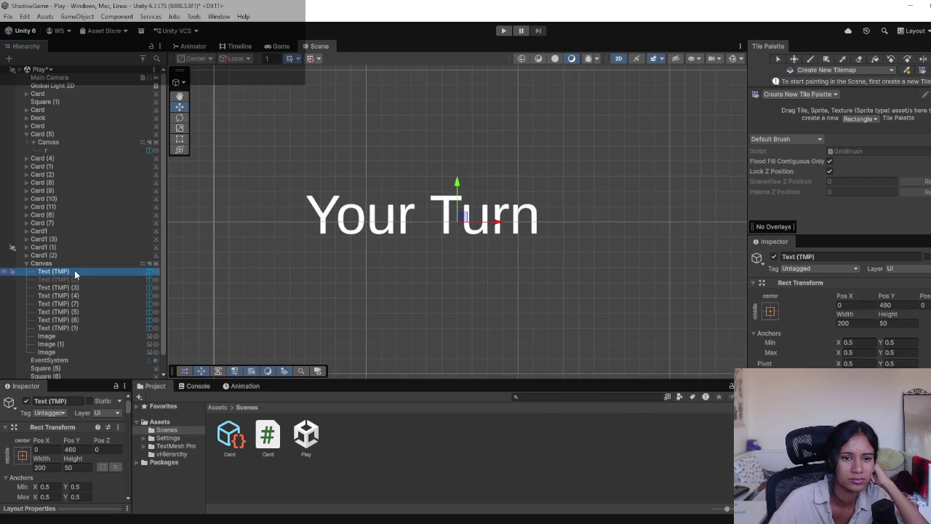
{"action": "double_click", "coordinate": [73, 304]}
{"action": "scroll", "coordinate": [445, 258], "scroll_direction": "down", "scroll_amount": 10}
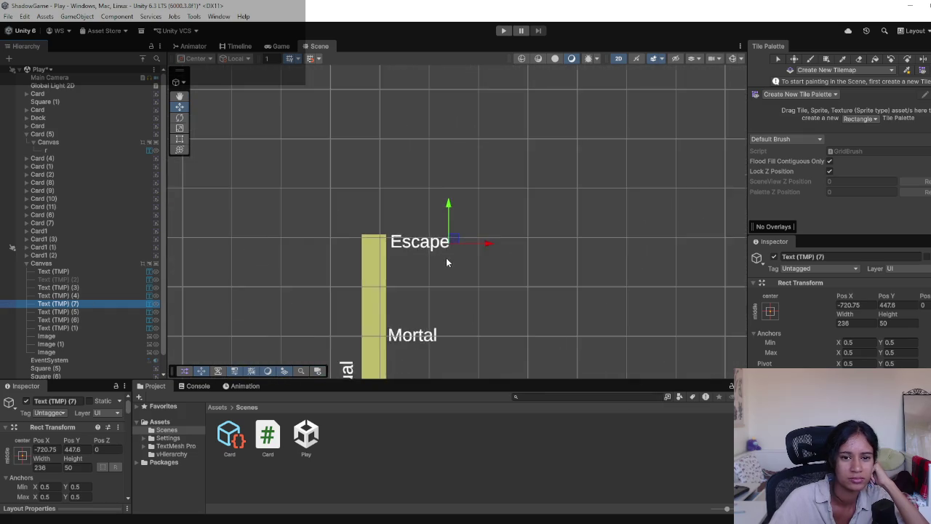
{"action": "mouse_move", "coordinate": [515, 289]}
{"action": "left_mouse_down"}
{"action": "mouse_move", "coordinate": [461, 154]}
{"action": "mouse_move", "coordinate": [459, 182]}
{"action": "mouse_move", "coordinate": [398, 192]}
{"action": "left_mouse_up"}
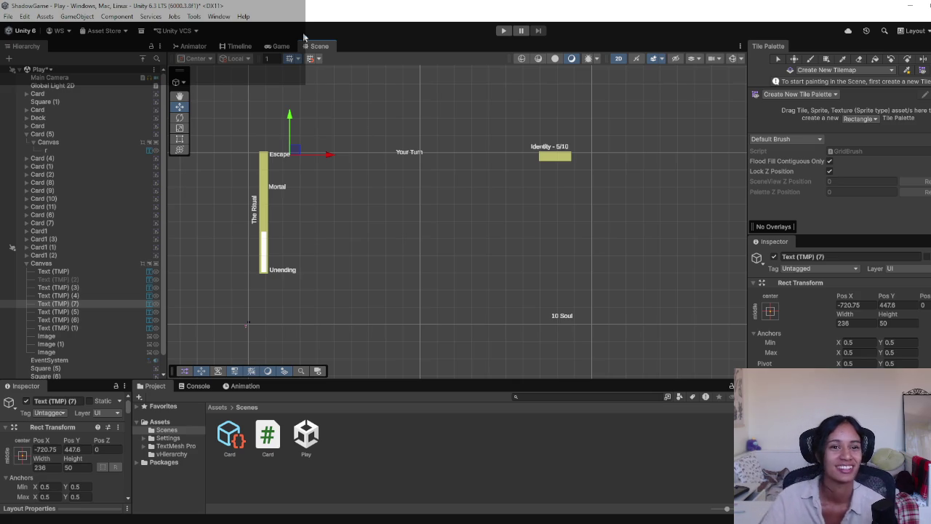
{"action": "double_click", "coordinate": [74, 312]}
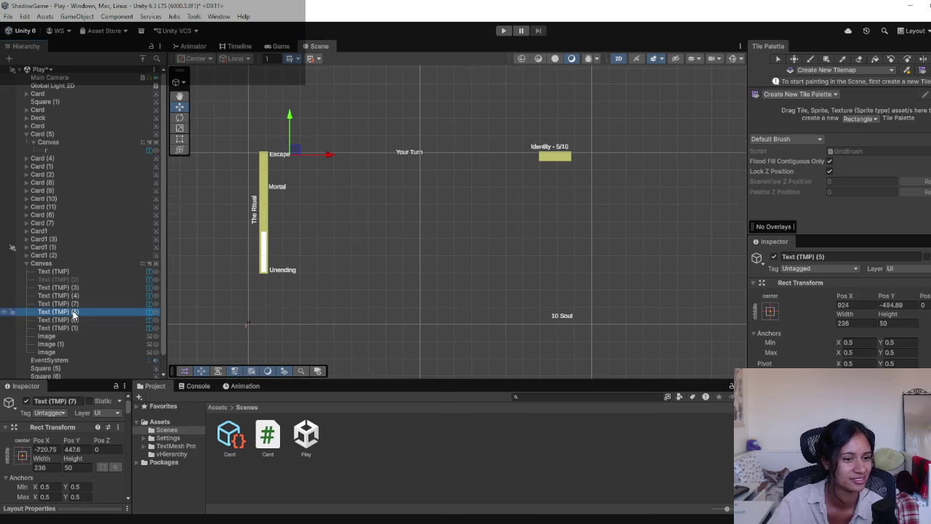
{"action": "double_click", "coordinate": [68, 320]}
{"action": "double_click", "coordinate": [71, 328]}
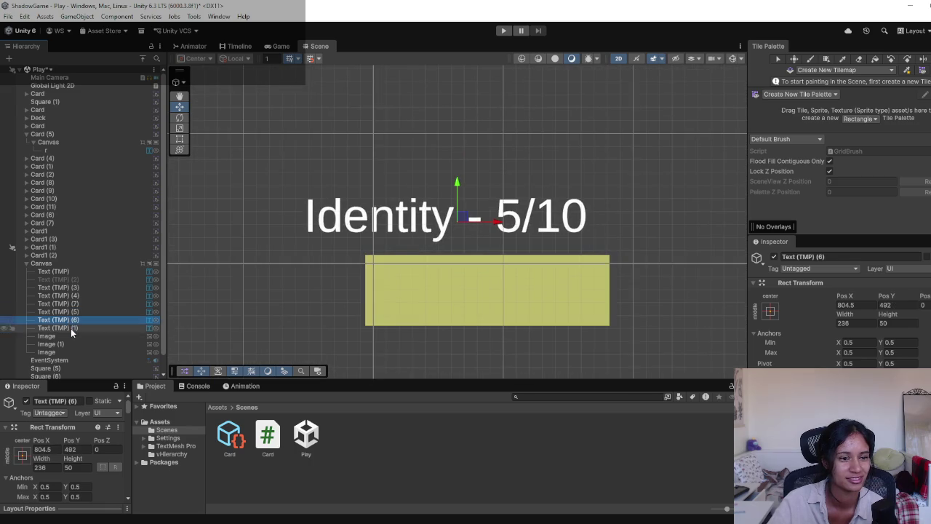
{"action": "double_click", "coordinate": [80, 287]}
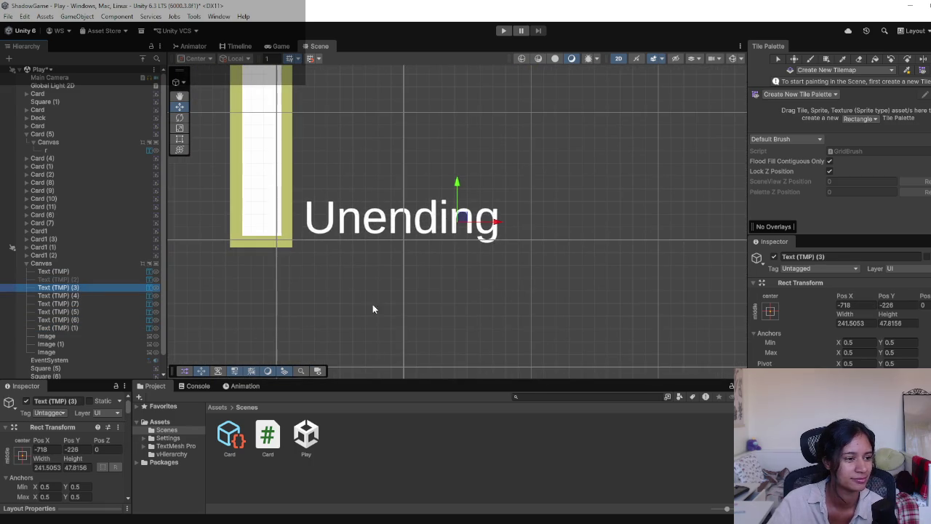
{"action": "scroll", "coordinate": [348, 226], "scroll_direction": "down", "scroll_amount": 5}
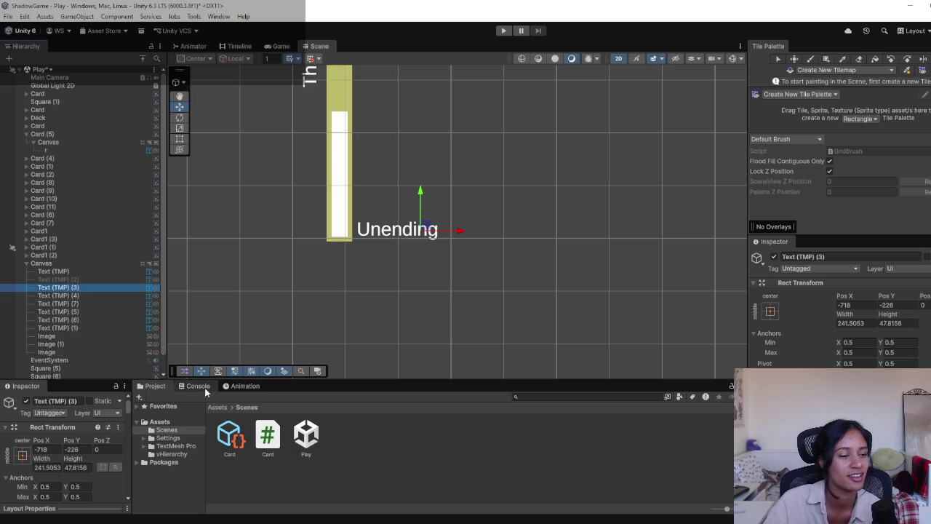
{"action": "scroll", "coordinate": [407, 247], "scroll_direction": "down", "scroll_amount": 5}
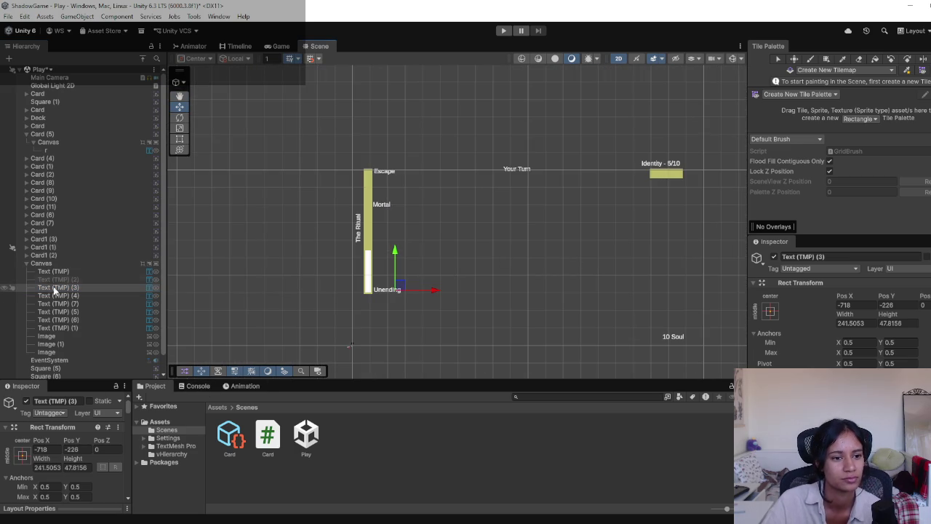
Rename the hidden 'I cannot die.' Text (TMP) (2) object to 'Monologue' and preview the Game view.
{"action": "left_click", "coordinate": [67, 278]}
{"action": "left_click", "coordinate": [67, 279]}
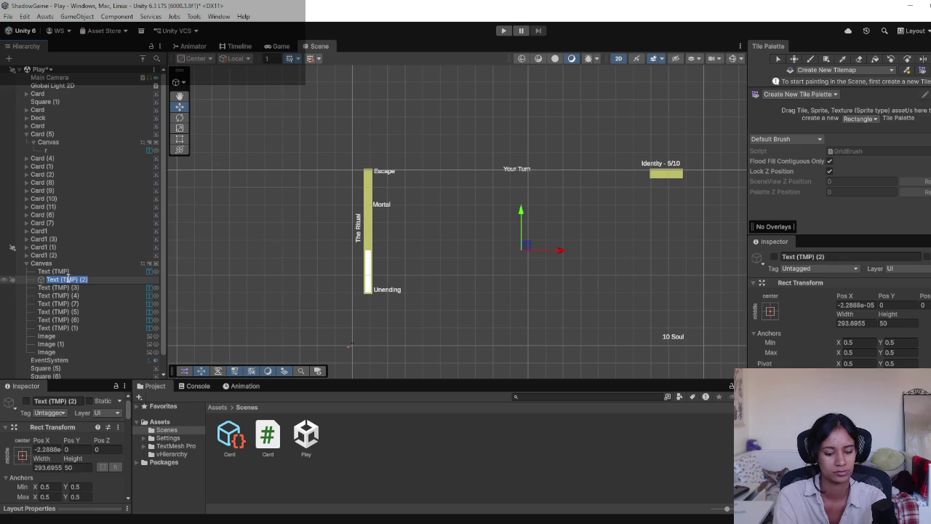
{"action": "type", "text": "Monologue"}
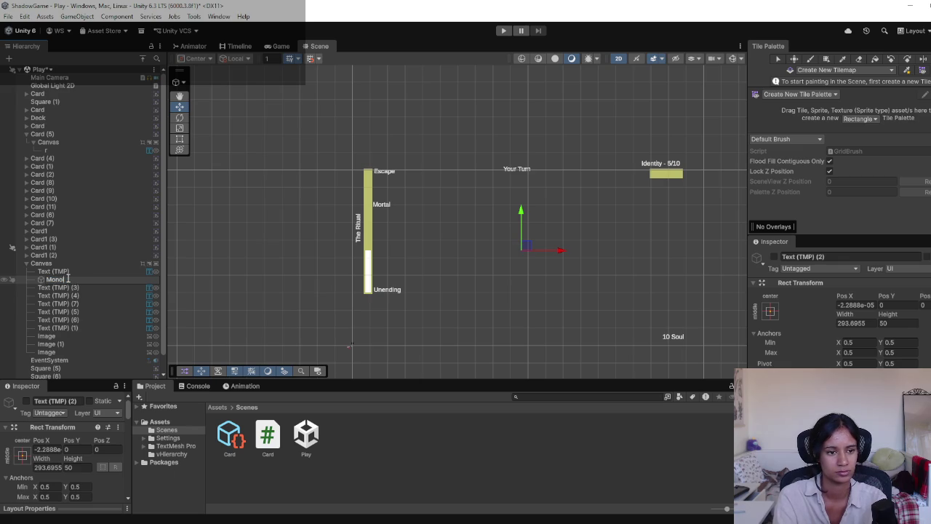
{"action": "left_click", "coordinate": [314, 256]}
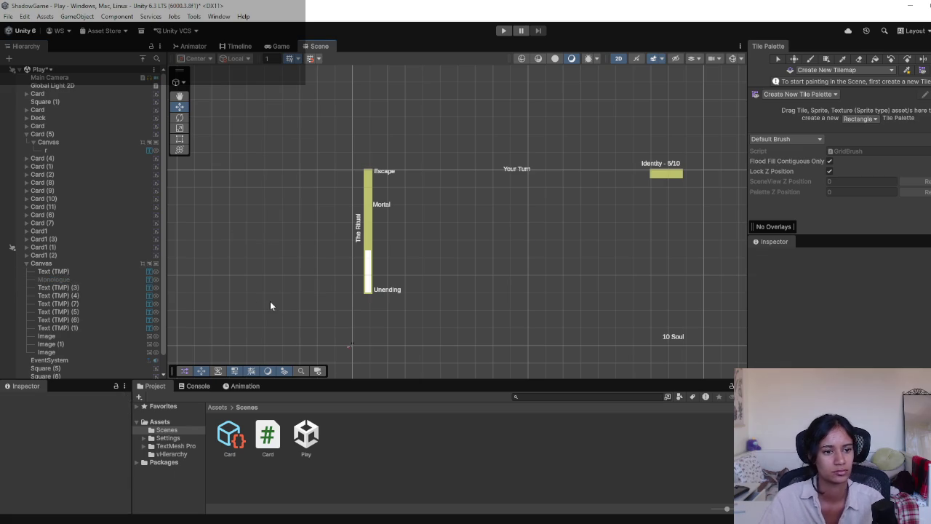
{"action": "left_click_drag", "start_coordinate": [436, 277], "coordinate": [376, 242]}
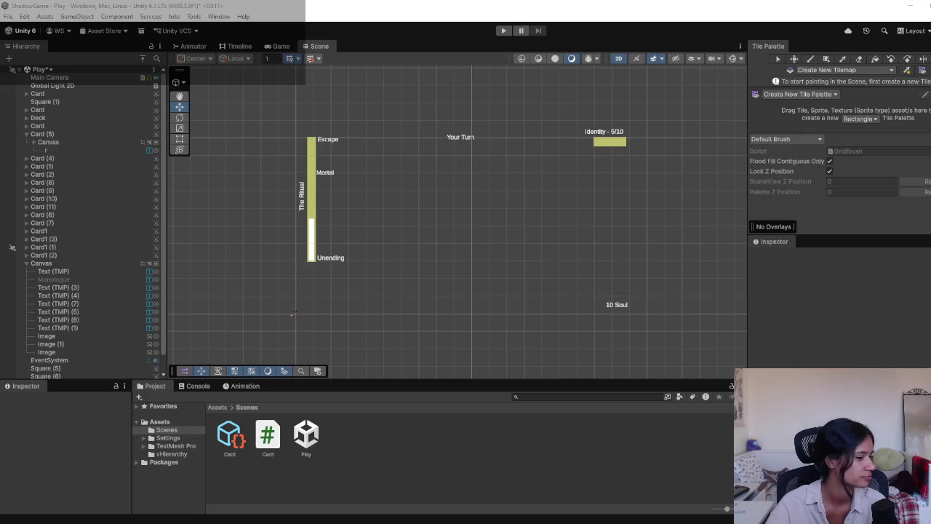
{"action": "left_click", "coordinate": [281, 45]}
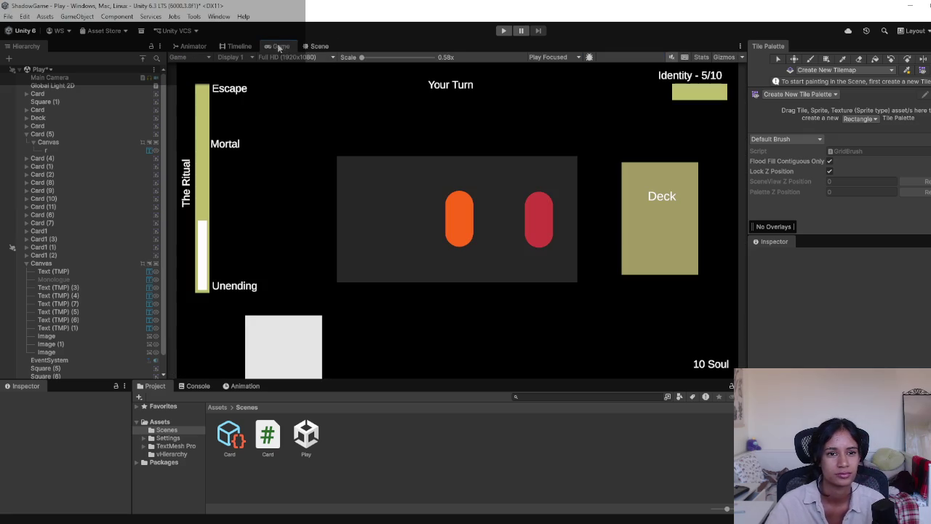
{"action": "left_click", "coordinate": [317, 47]}
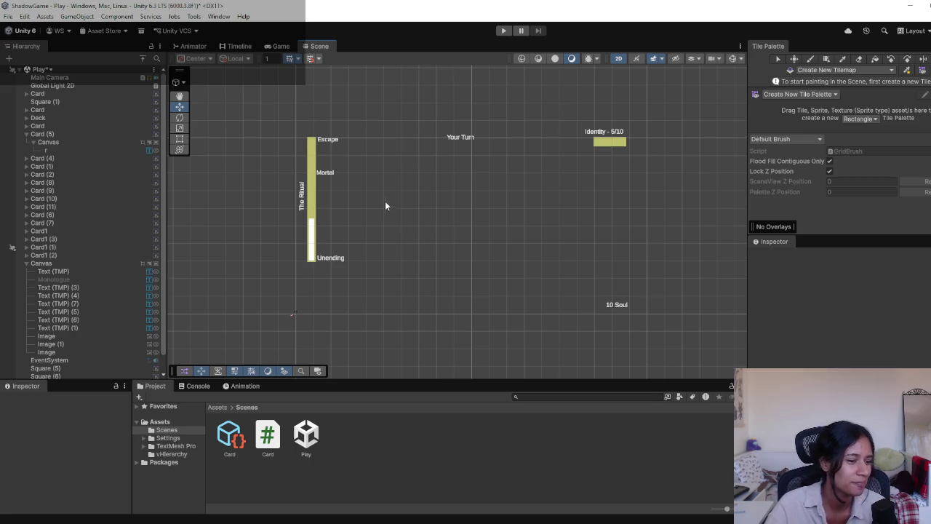
{"action": "scroll", "coordinate": [391, 285], "scroll_direction": "up", "scroll_amount": 1}
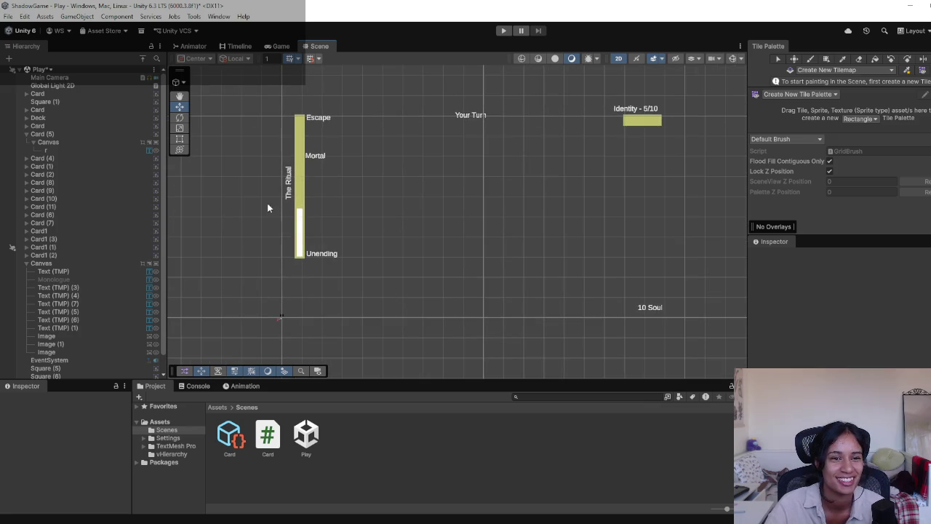
{"action": "double_click", "coordinate": [69, 262]}
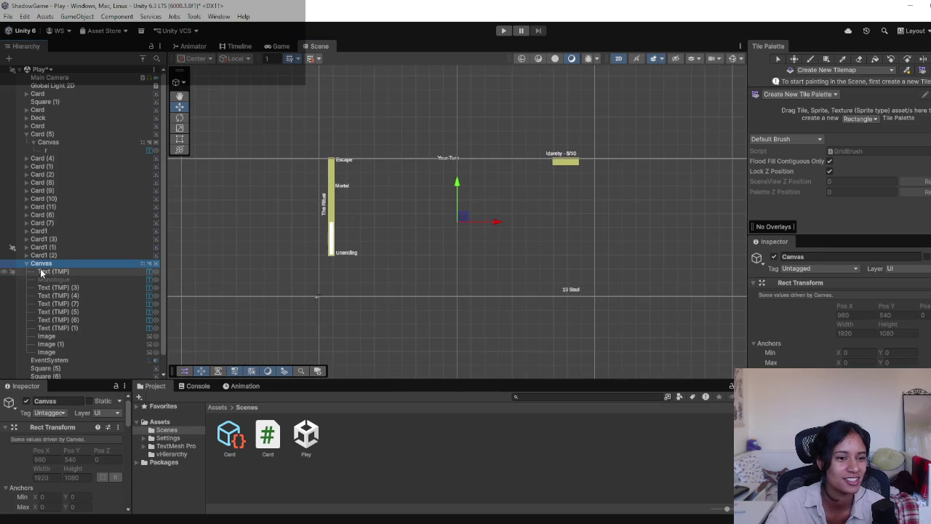
{"action": "double_click", "coordinate": [44, 271]}
{"action": "double_click", "coordinate": [77, 295]}
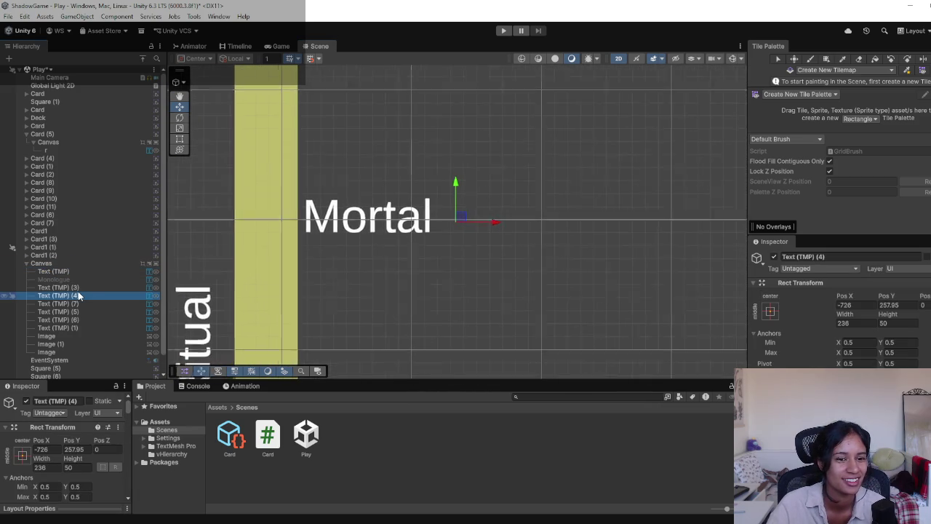
{"action": "double_click", "coordinate": [78, 301]}
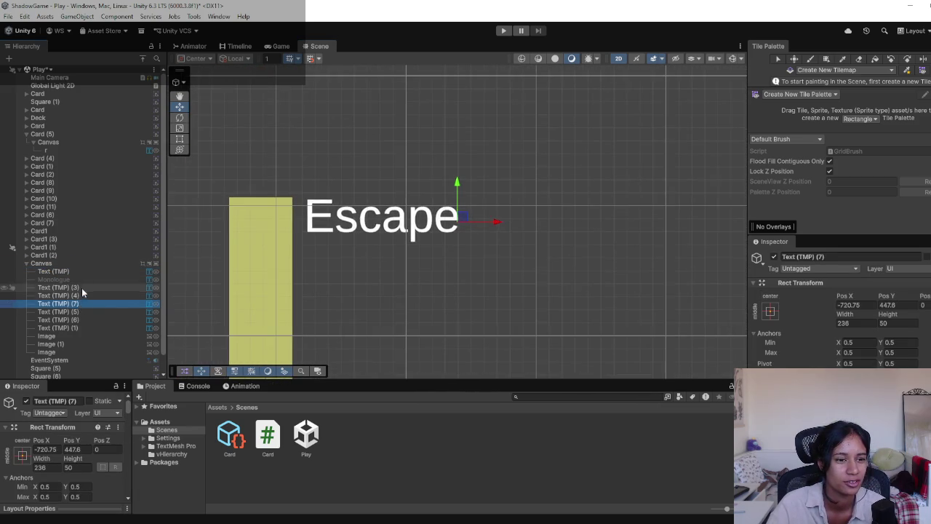
{"action": "double_click", "coordinate": [81, 282]}
{"action": "double_click", "coordinate": [81, 287]}
{"action": "double_click", "coordinate": [82, 304]}
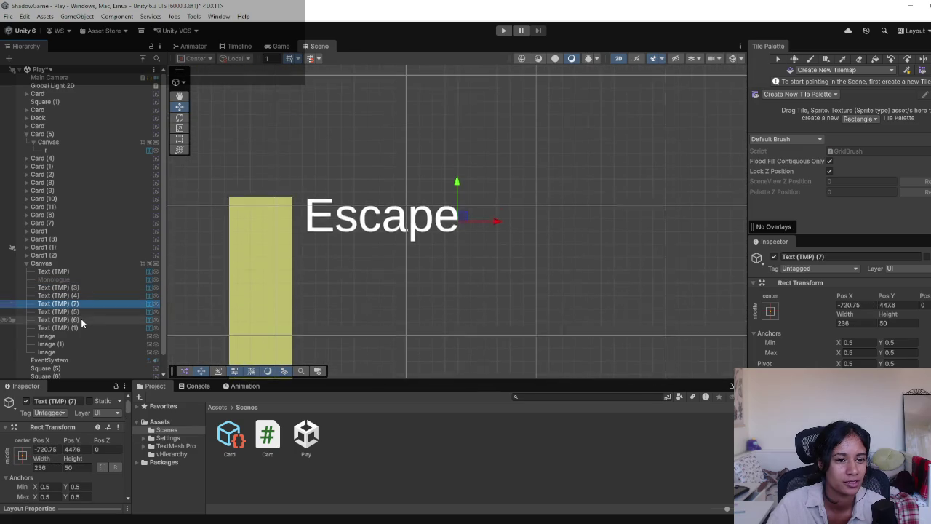
{"action": "scroll", "coordinate": [440, 266], "scroll_direction": "down", "scroll_amount": 5}
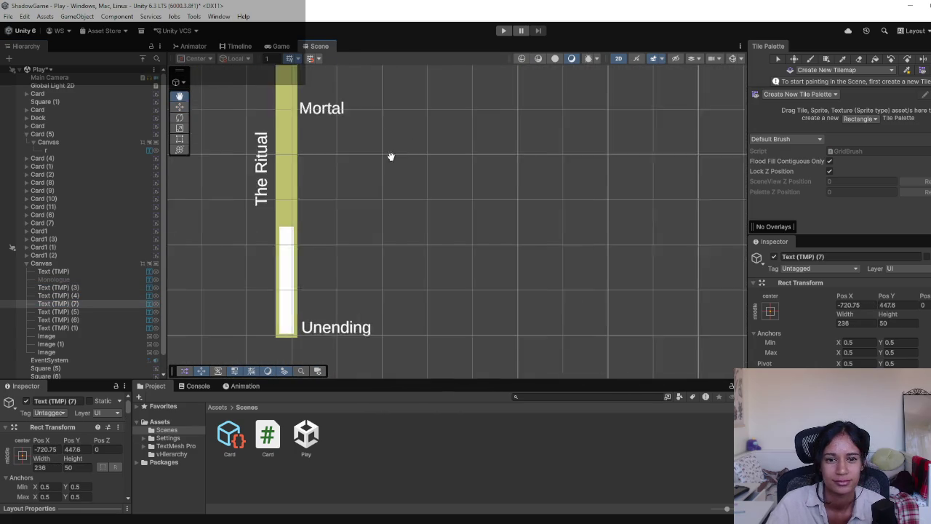
{"action": "scroll", "coordinate": [403, 185], "scroll_direction": "down", "scroll_amount": 5}
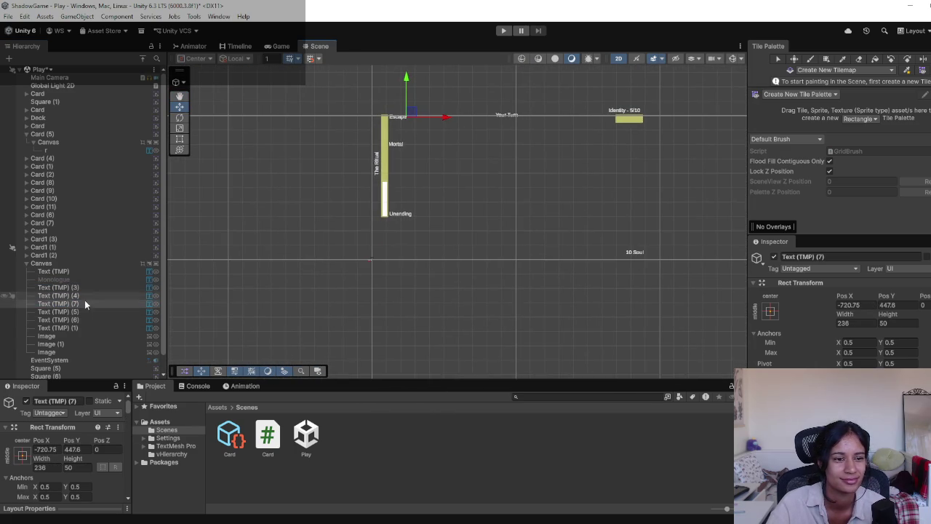
{"action": "left_click", "coordinate": [85, 320]}
{"action": "double_click", "coordinate": [85, 320]}
{"action": "double_click", "coordinate": [52, 208]}
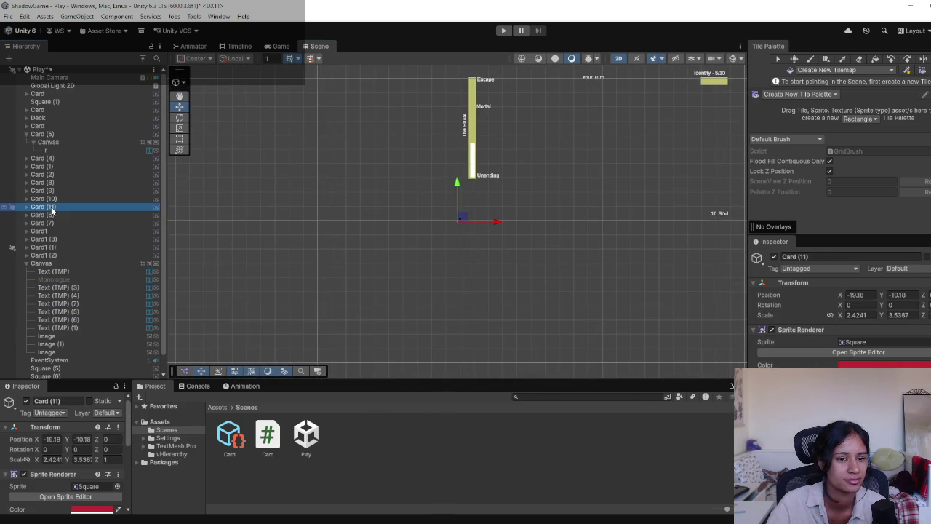
{"action": "left_click", "coordinate": [56, 192]}
{"action": "left_click", "coordinate": [57, 213]}
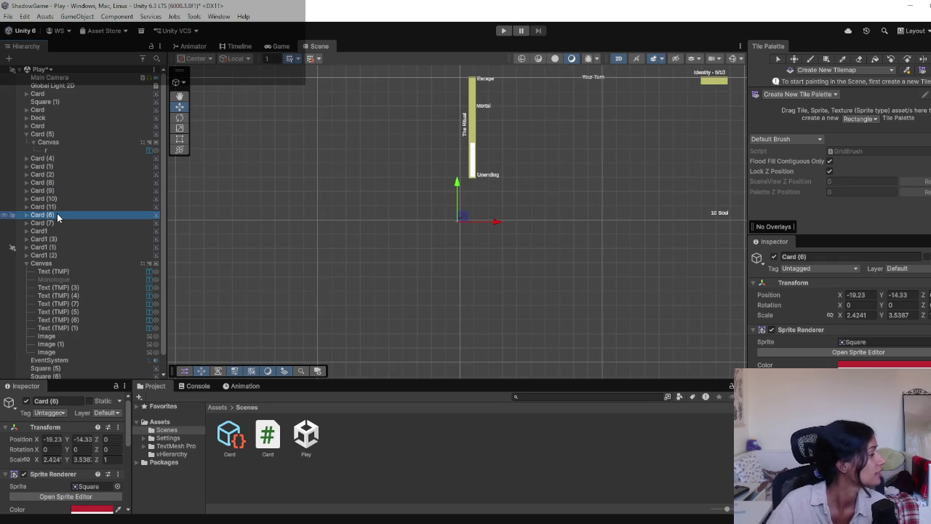
{"action": "scroll", "coordinate": [109, 313], "scroll_direction": "down", "scroll_amount": 1}
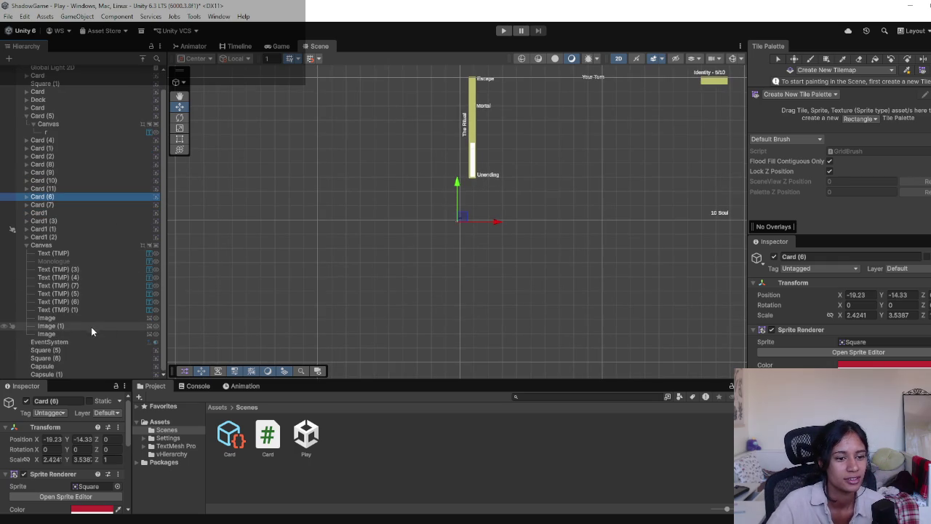
{"action": "double_click", "coordinate": [90, 333]}
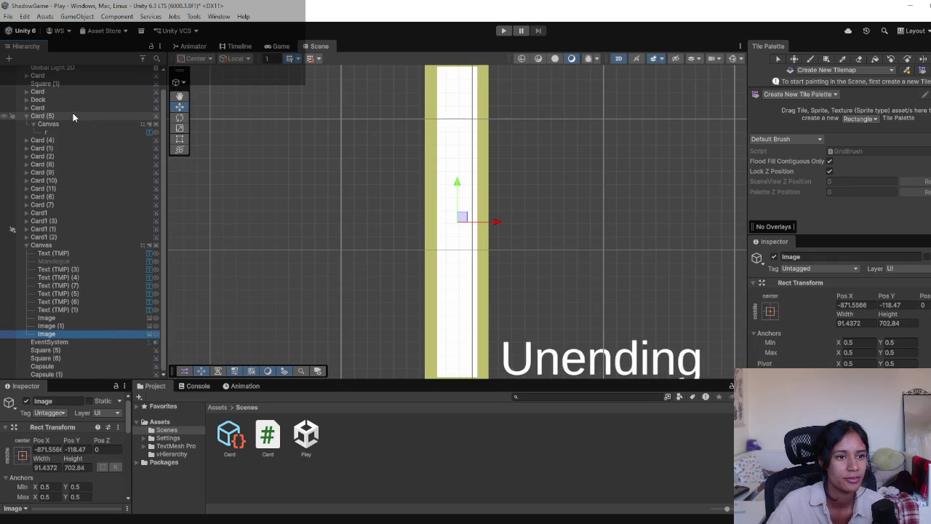
{"action": "double_click", "coordinate": [72, 116]}
{"action": "double_click", "coordinate": [73, 115]}
{"action": "scroll", "coordinate": [458, 240], "scroll_direction": "up", "scroll_amount": 5}
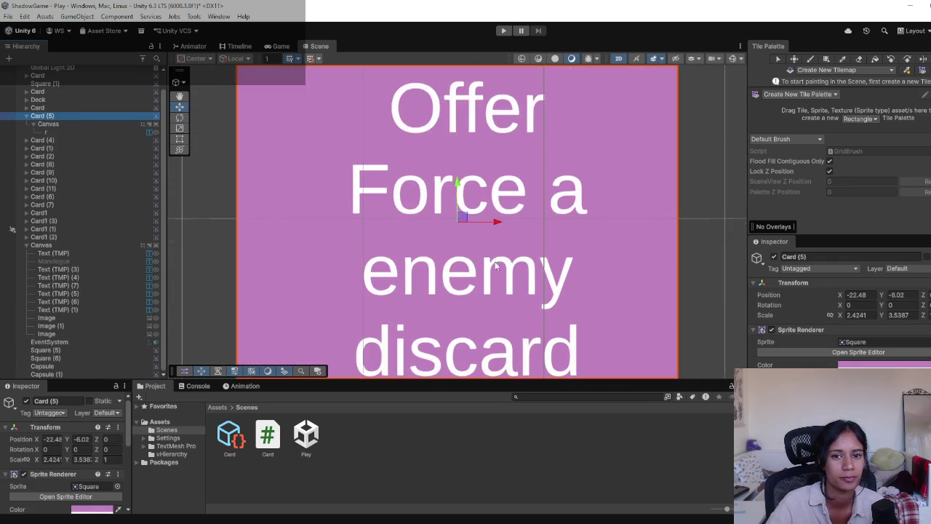
{"action": "scroll", "coordinate": [542, 287], "scroll_direction": "down", "scroll_amount": 3}
{"action": "scroll", "coordinate": [542, 288], "scroll_direction": "down", "scroll_amount": 10}
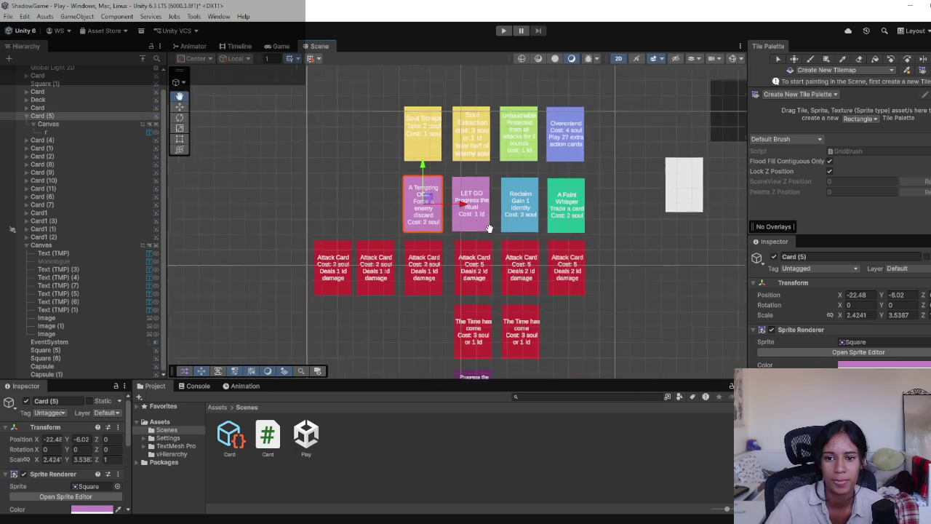
Move the Overextend, Untouchable and Soul Extraction cards onto the purple board.
{"action": "mouse_move", "coordinate": [554, 249]}
{"action": "left_mouse_down"}
{"action": "mouse_move", "coordinate": [455, 245]}
{"action": "mouse_move", "coordinate": [447, 188]}
{"action": "mouse_move", "coordinate": [399, 218]}
{"action": "mouse_move", "coordinate": [384, 343]}
{"action": "mouse_move", "coordinate": [370, 280]}
{"action": "mouse_move", "coordinate": [362, 305]}
{"action": "mouse_move", "coordinate": [414, 243]}
{"action": "mouse_move", "coordinate": [408, 266]}
{"action": "left_mouse_up"}
{"action": "left_click", "coordinate": [294, 326]}
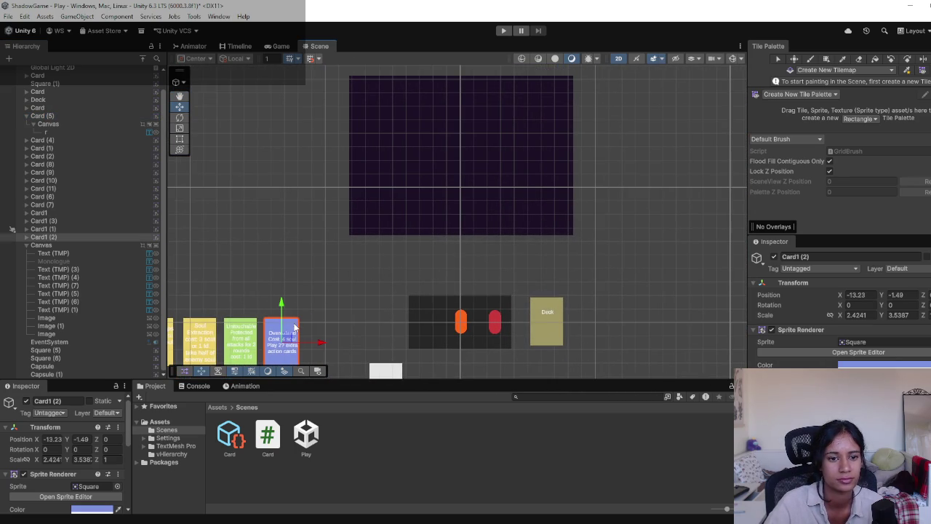
{"action": "mouse_move", "coordinate": [292, 338]}
{"action": "left_mouse_down"}
{"action": "mouse_move", "coordinate": [396, 219]}
{"action": "mouse_move", "coordinate": [379, 216]}
{"action": "left_mouse_up"}
{"action": "left_click", "coordinate": [248, 338]}
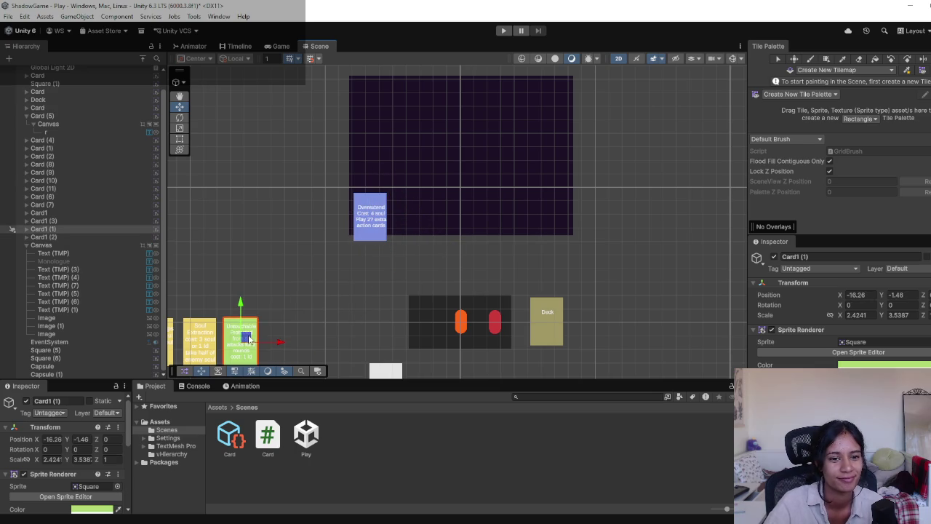
{"action": "mouse_move", "coordinate": [248, 339]}
{"action": "left_mouse_down"}
{"action": "mouse_move", "coordinate": [473, 258]}
{"action": "mouse_move", "coordinate": [416, 223]}
{"action": "left_mouse_up"}
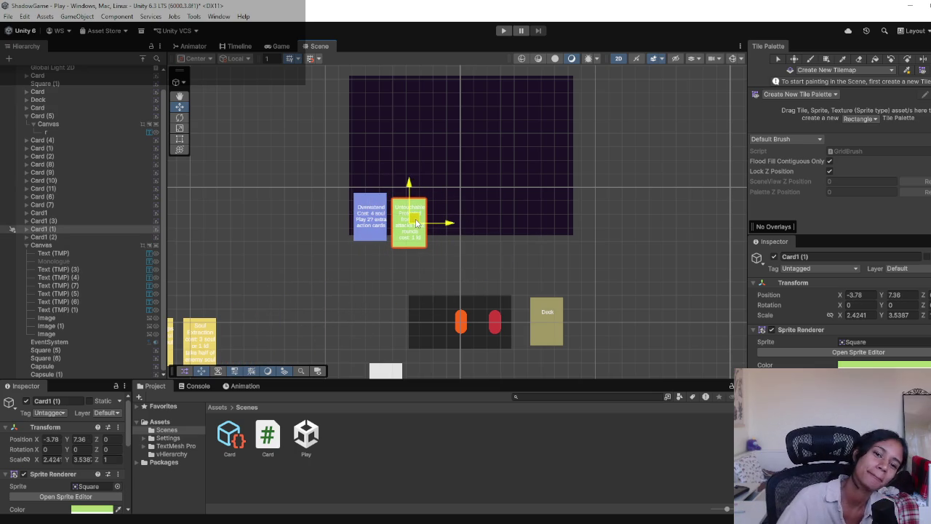
{"action": "left_click", "coordinate": [211, 345]}
{"action": "left_click_drag", "start_coordinate": [210, 346], "coordinate": [459, 226]}
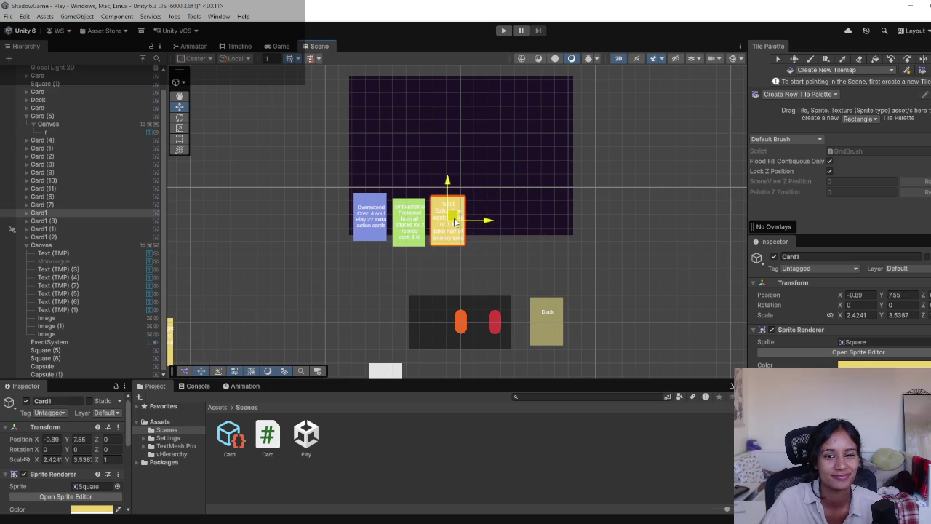
Move Untouchable and Overextend down beside Soul Extraction below the play area and check in Game view.
{"action": "left_click", "coordinate": [279, 46]}
{"action": "left_click", "coordinate": [317, 46]}
{"action": "mouse_move", "coordinate": [388, 290]}
{"action": "left_mouse_down"}
{"action": "mouse_move", "coordinate": [482, 128]}
{"action": "mouse_move", "coordinate": [492, 166]}
{"action": "mouse_move", "coordinate": [414, 344]}
{"action": "mouse_move", "coordinate": [424, 269]}
{"action": "mouse_move", "coordinate": [411, 287]}
{"action": "left_mouse_up"}
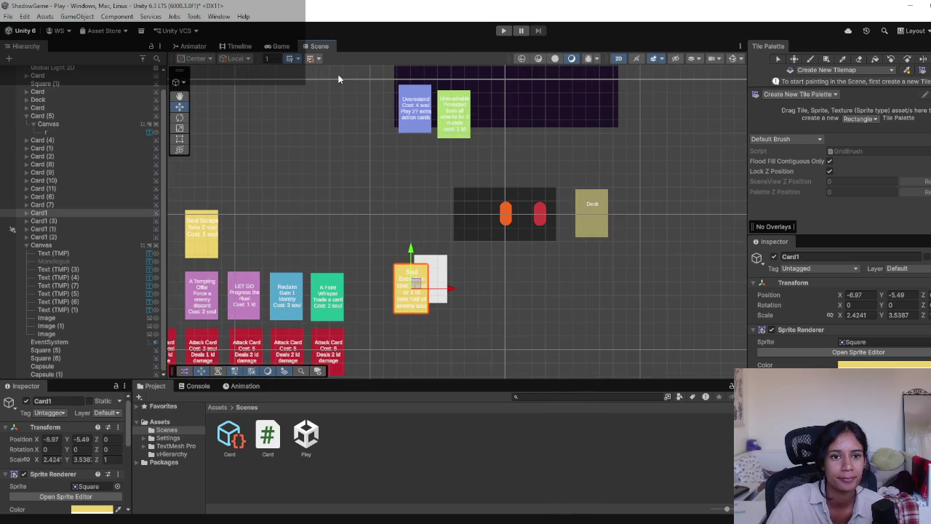
{"action": "mouse_move", "coordinate": [450, 126]}
{"action": "left_mouse_down"}
{"action": "mouse_move", "coordinate": [470, 308]}
{"action": "mouse_move", "coordinate": [454, 283]}
{"action": "left_mouse_up"}
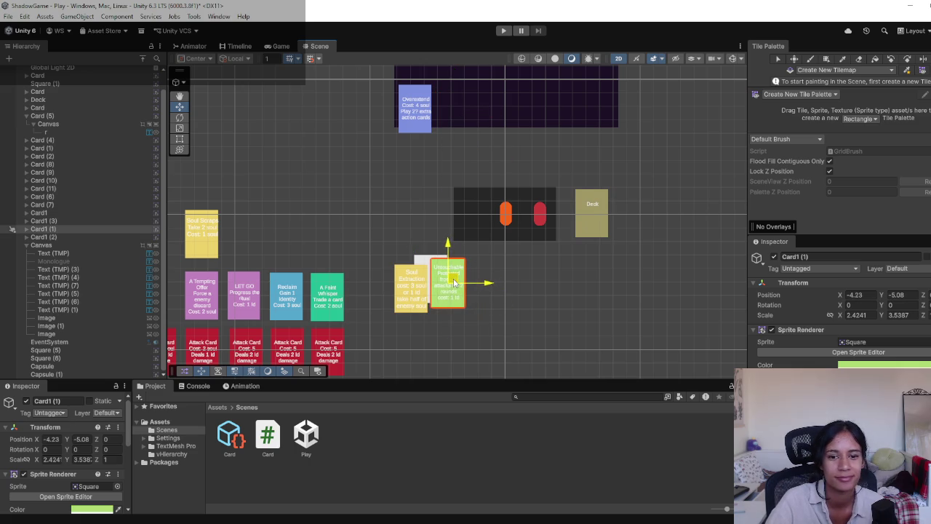
{"action": "left_click", "coordinate": [421, 122]}
{"action": "mouse_move", "coordinate": [422, 105]}
{"action": "left_mouse_down"}
{"action": "mouse_move", "coordinate": [477, 272]}
{"action": "mouse_move", "coordinate": [494, 289]}
{"action": "left_mouse_up"}
{"action": "left_click", "coordinate": [281, 46]}
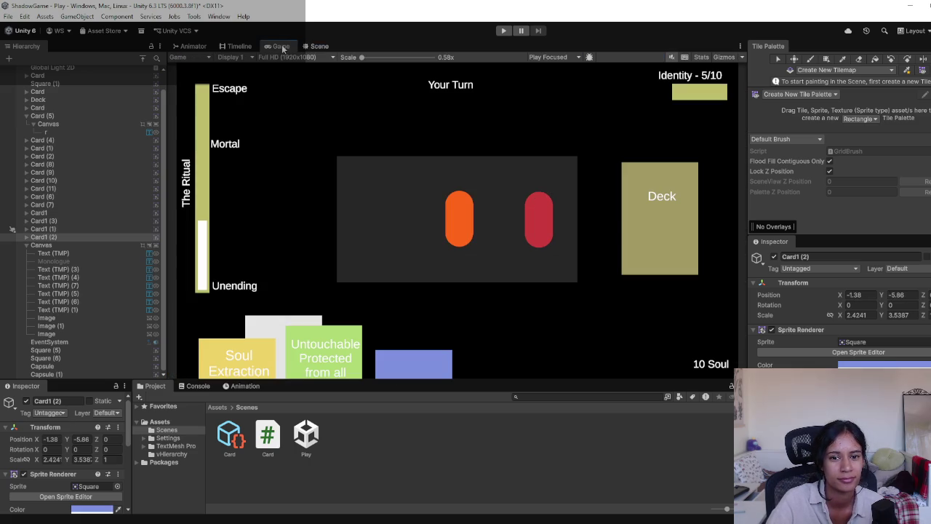
Return the Overextend card to the card grid beside Soul Scraps and deselect it.
{"action": "left_click", "coordinate": [317, 46]}
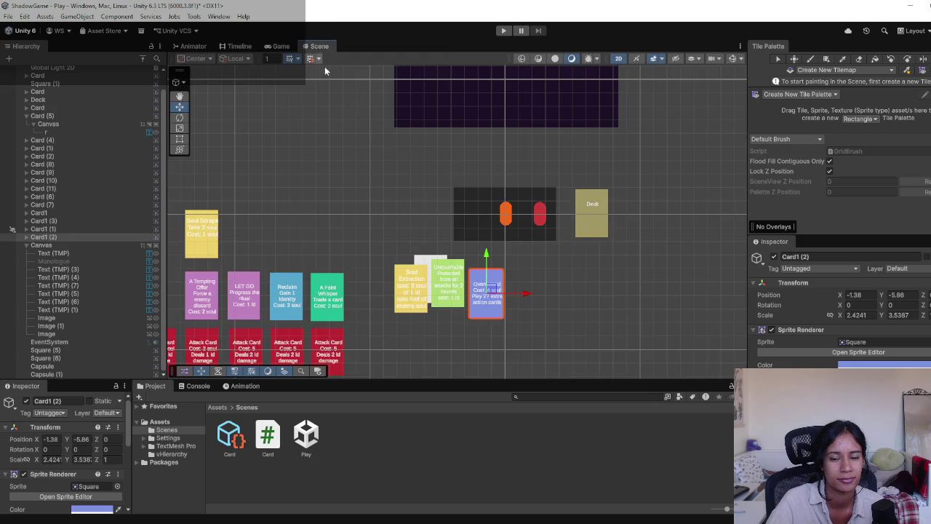
{"action": "mouse_move", "coordinate": [489, 301]}
{"action": "left_mouse_down"}
{"action": "mouse_move", "coordinate": [302, 215]}
{"action": "mouse_move", "coordinate": [278, 235]}
{"action": "left_mouse_up"}
{"action": "left_click", "coordinate": [445, 293]}
{"action": "left_click", "coordinate": [429, 263]}
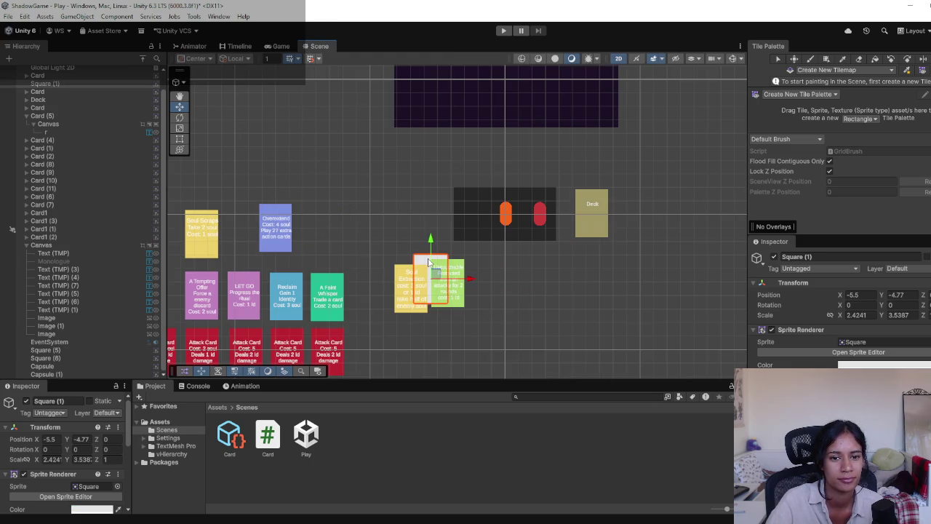
{"action": "mouse_move", "coordinate": [397, 265]}
{"action": "left_mouse_down"}
{"action": "mouse_move", "coordinate": [482, 243]}
{"action": "mouse_move", "coordinate": [482, 226]}
{"action": "left_mouse_up"}
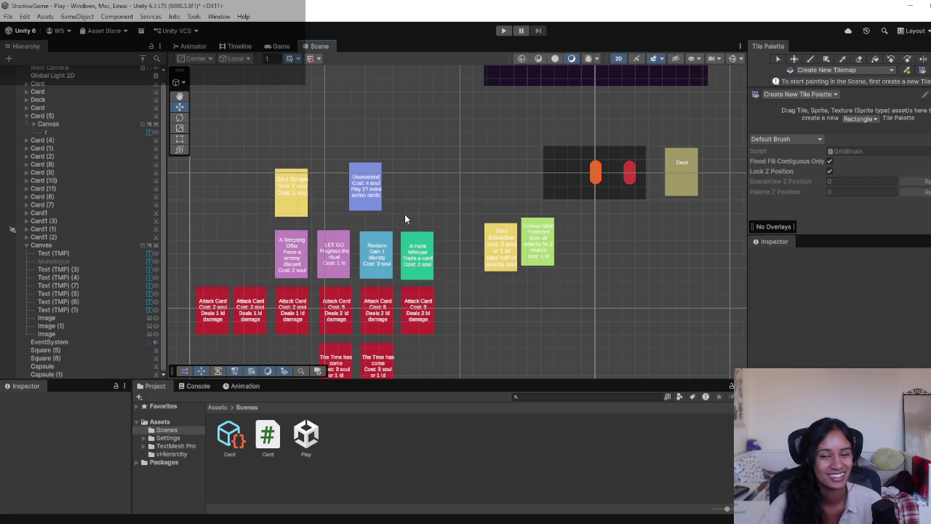
Line up the Overextend card beside Soul Scrape in the top card row.
{"action": "left_click_drag", "start_coordinate": [290, 302], "coordinate": [379, 225]}
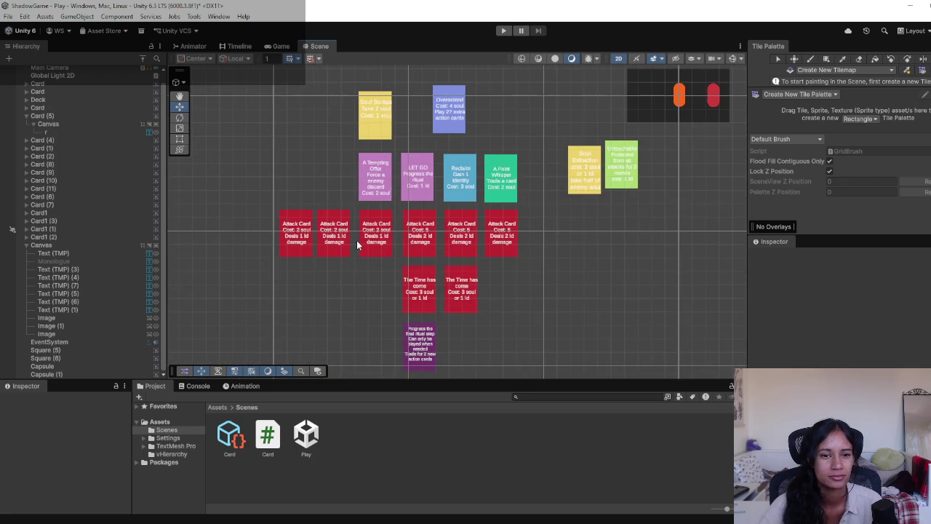
{"action": "left_click_drag", "start_coordinate": [310, 277], "coordinate": [327, 250]}
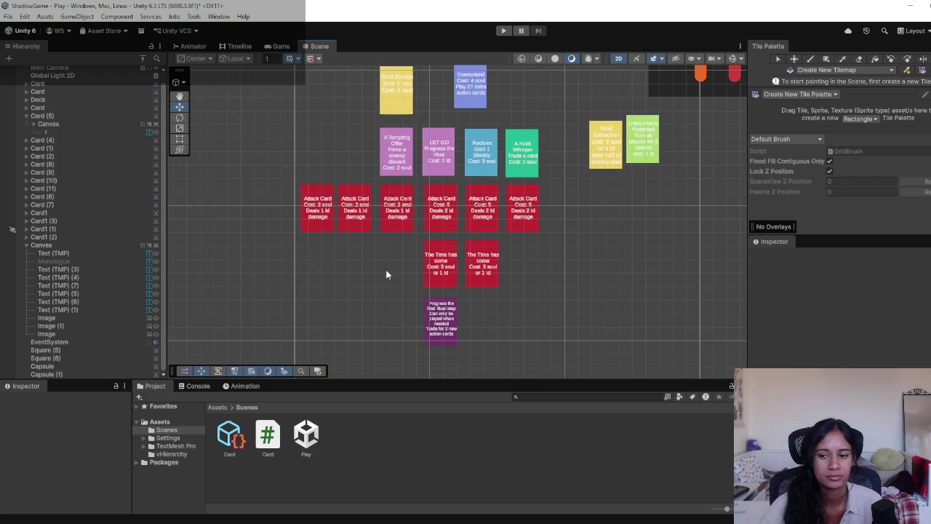
{"action": "scroll", "coordinate": [363, 265], "scroll_direction": "down", "scroll_amount": 1}
{"action": "scroll", "coordinate": [345, 264], "scroll_direction": "down", "scroll_amount": 1}
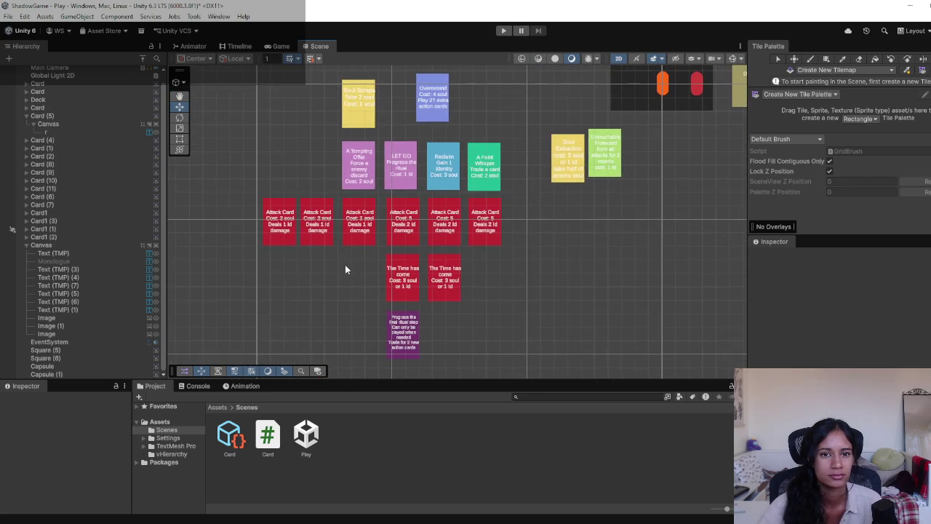
{"action": "left_click", "coordinate": [429, 108]}
{"action": "left_click_drag", "start_coordinate": [429, 108], "coordinate": [403, 114]}
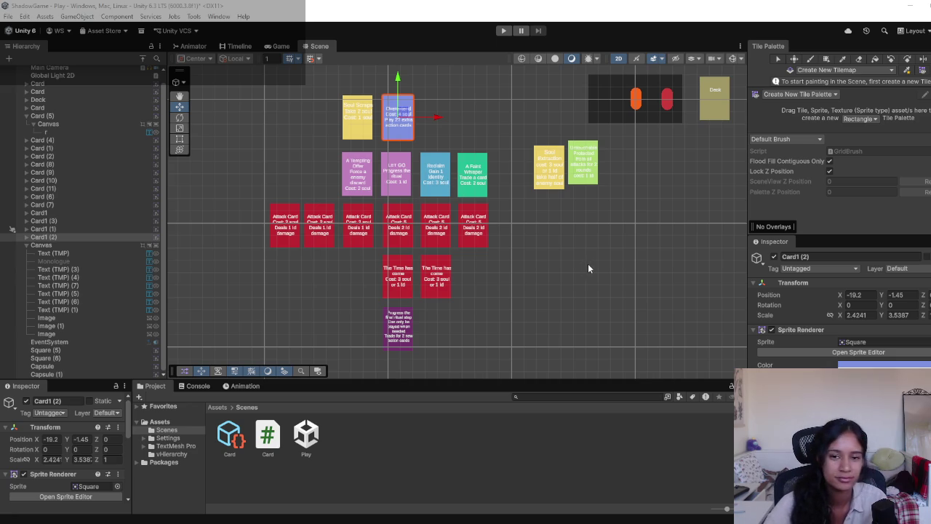
Preview the card layout in the Game view, then recentre the Scene view on the play area.
{"action": "left_click_drag", "start_coordinate": [559, 219], "coordinate": [464, 246]}
{"action": "left_click", "coordinate": [489, 193]}
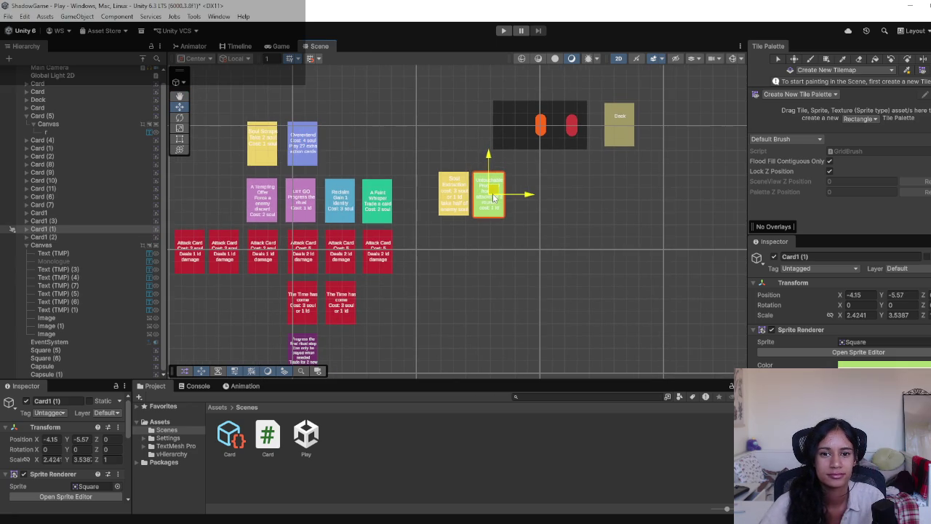
{"action": "left_click", "coordinate": [459, 247]}
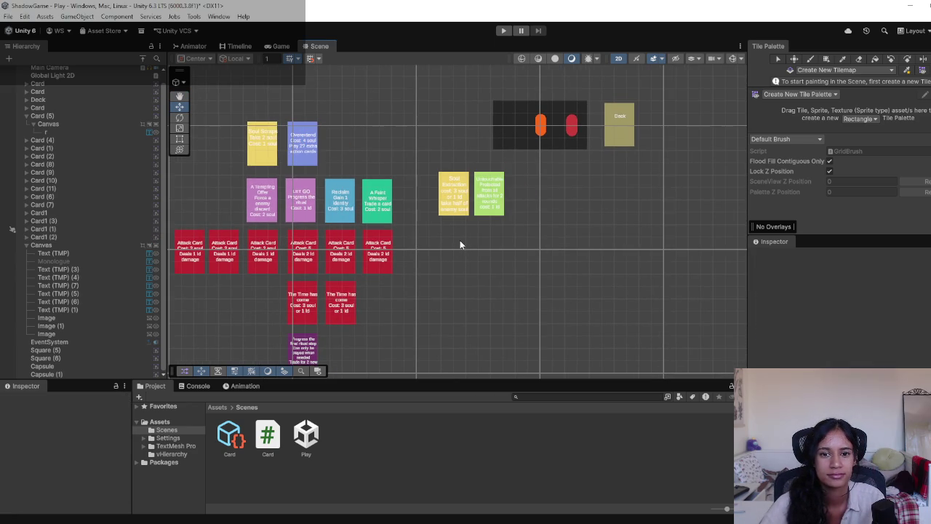
{"action": "left_click", "coordinate": [279, 46]}
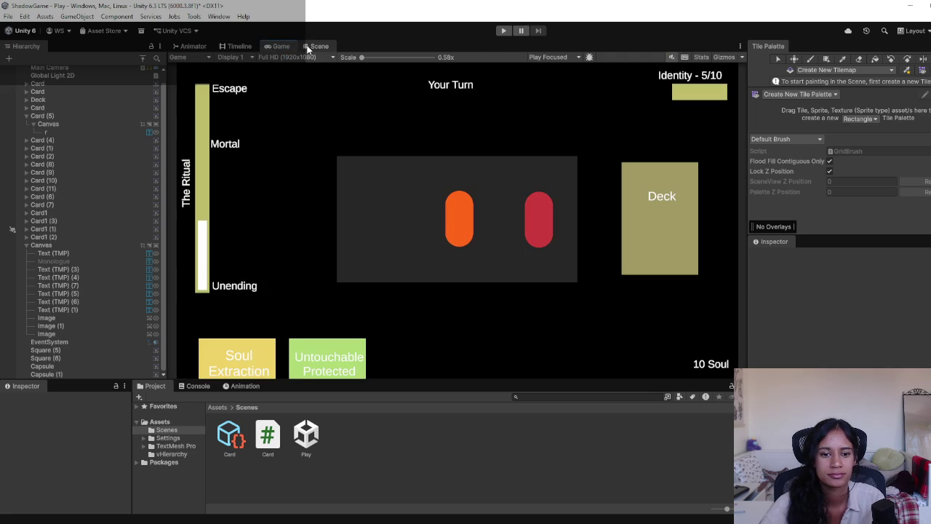
{"action": "left_click", "coordinate": [308, 47]}
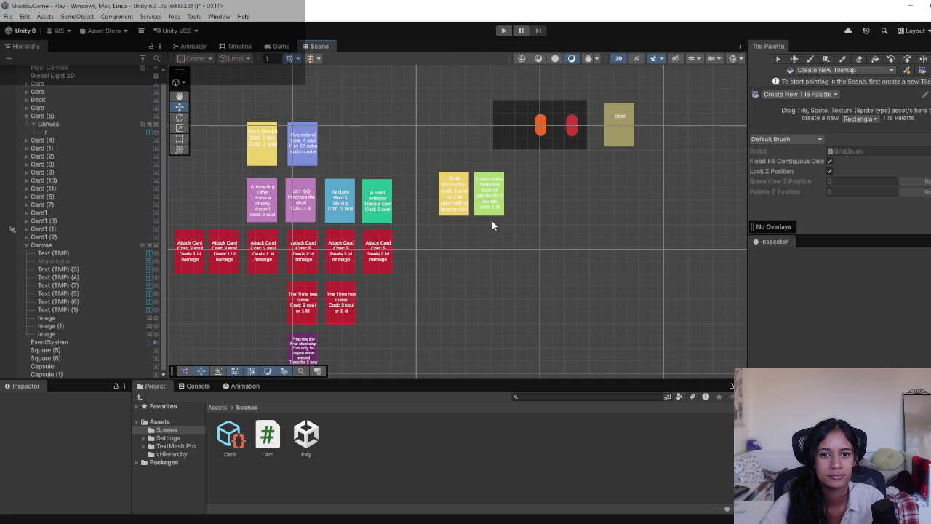
{"action": "scroll", "coordinate": [490, 218], "scroll_direction": "up", "scroll_amount": 5}
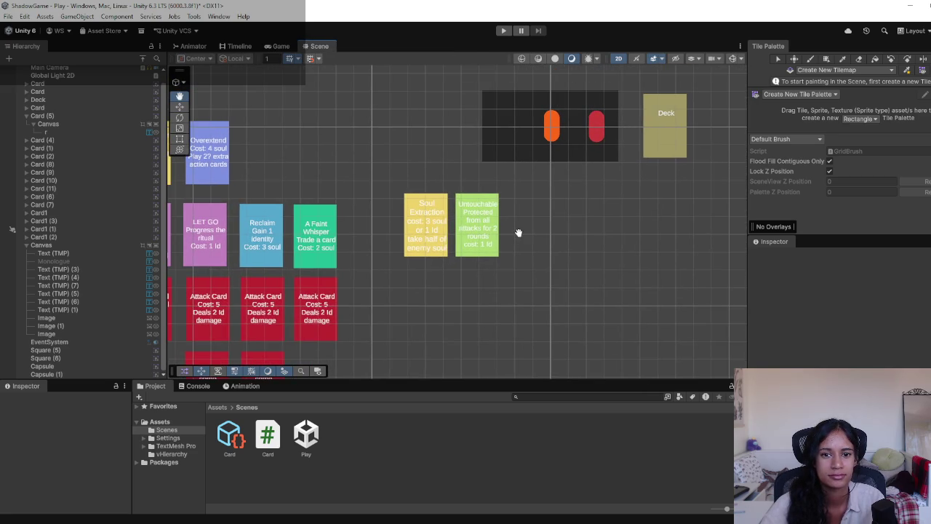
{"action": "mouse_move", "coordinate": [298, 183]}
{"action": "left_mouse_down"}
{"action": "mouse_move", "coordinate": [429, 177]}
{"action": "mouse_move", "coordinate": [264, 233]}
{"action": "left_mouse_up"}
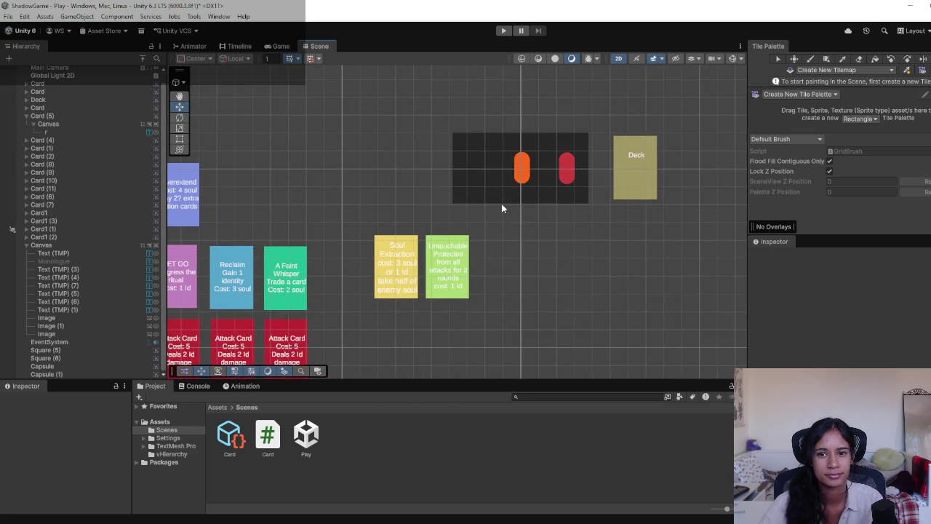
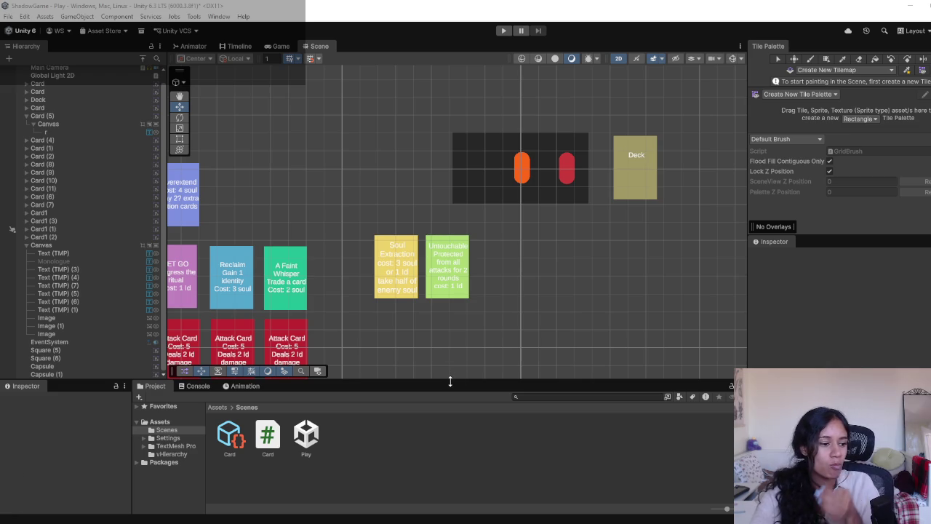
Pan and zoom across the card grid to view the whole layout, including the purple card.
{"action": "mouse_move", "coordinate": [333, 317]}
{"action": "left_mouse_down"}
{"action": "mouse_move", "coordinate": [486, 224]}
{"action": "mouse_move", "coordinate": [485, 242]}
{"action": "left_mouse_up"}
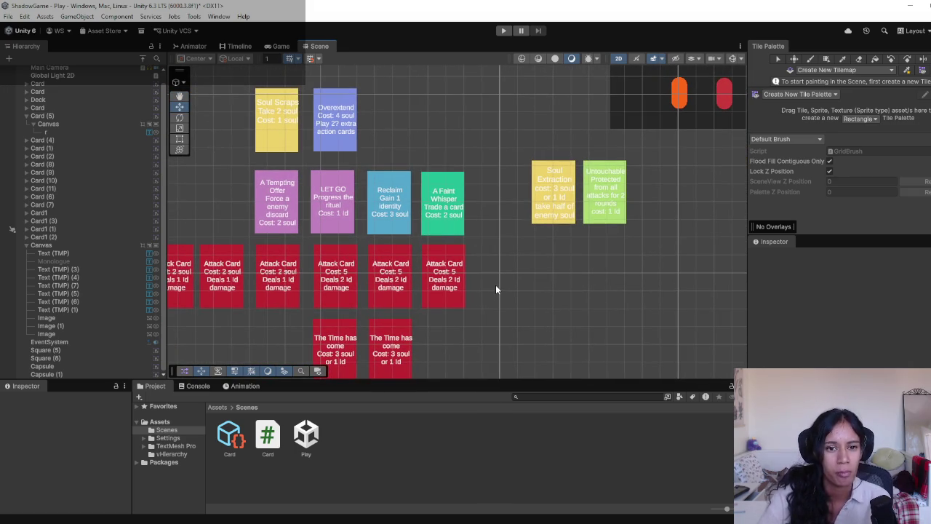
{"action": "mouse_move", "coordinate": [493, 270]}
{"action": "left_mouse_down"}
{"action": "mouse_move", "coordinate": [447, 315]}
{"action": "mouse_move", "coordinate": [366, 311]}
{"action": "mouse_move", "coordinate": [360, 264]}
{"action": "mouse_move", "coordinate": [515, 213]}
{"action": "mouse_move", "coordinate": [511, 270]}
{"action": "mouse_move", "coordinate": [545, 277]}
{"action": "mouse_move", "coordinate": [435, 281]}
{"action": "left_mouse_up"}
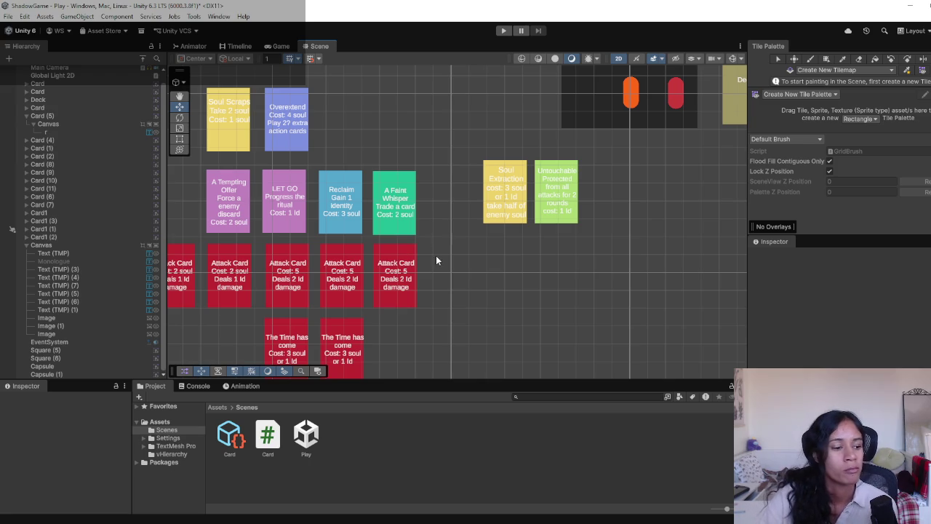
{"action": "mouse_move", "coordinate": [316, 247]}
{"action": "left_mouse_down"}
{"action": "mouse_move", "coordinate": [415, 222]}
{"action": "mouse_move", "coordinate": [364, 254]}
{"action": "mouse_move", "coordinate": [393, 291]}
{"action": "mouse_move", "coordinate": [377, 297]}
{"action": "left_mouse_up"}
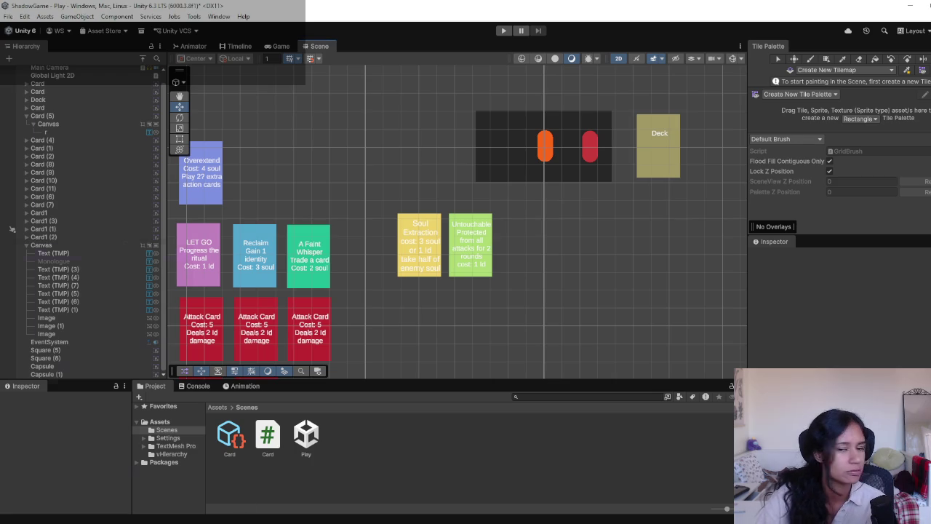
{"action": "left_click_drag", "start_coordinate": [388, 264], "coordinate": [504, 228]}
{"action": "mouse_move", "coordinate": [410, 235]}
{"action": "left_mouse_down"}
{"action": "mouse_move", "coordinate": [507, 208]}
{"action": "mouse_move", "coordinate": [479, 182]}
{"action": "mouse_move", "coordinate": [501, 139]}
{"action": "mouse_move", "coordinate": [493, 207]}
{"action": "mouse_move", "coordinate": [516, 285]}
{"action": "left_mouse_up"}
{"action": "scroll", "coordinate": [507, 208], "scroll_direction": "down", "scroll_amount": 2}
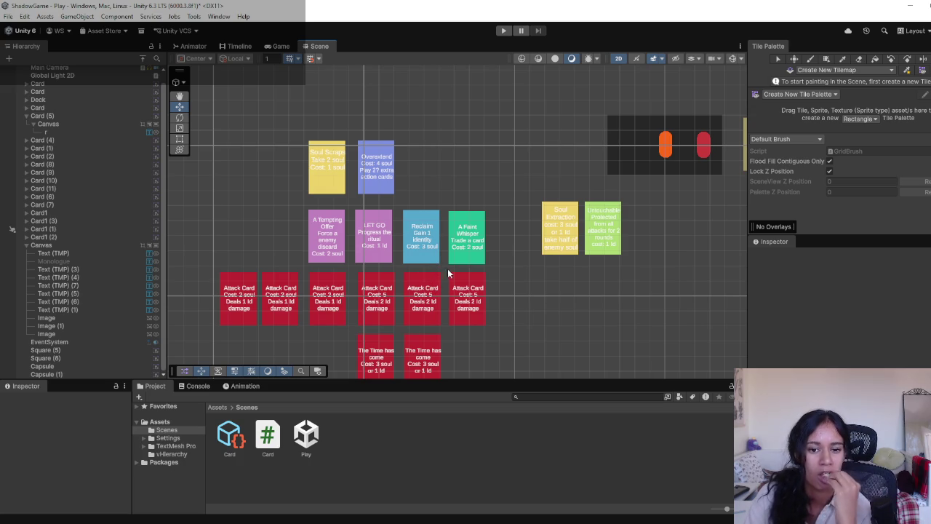
{"action": "mouse_move", "coordinate": [472, 318]}
{"action": "left_mouse_down"}
{"action": "mouse_move", "coordinate": [485, 276]}
{"action": "mouse_move", "coordinate": [515, 243]}
{"action": "left_mouse_up"}
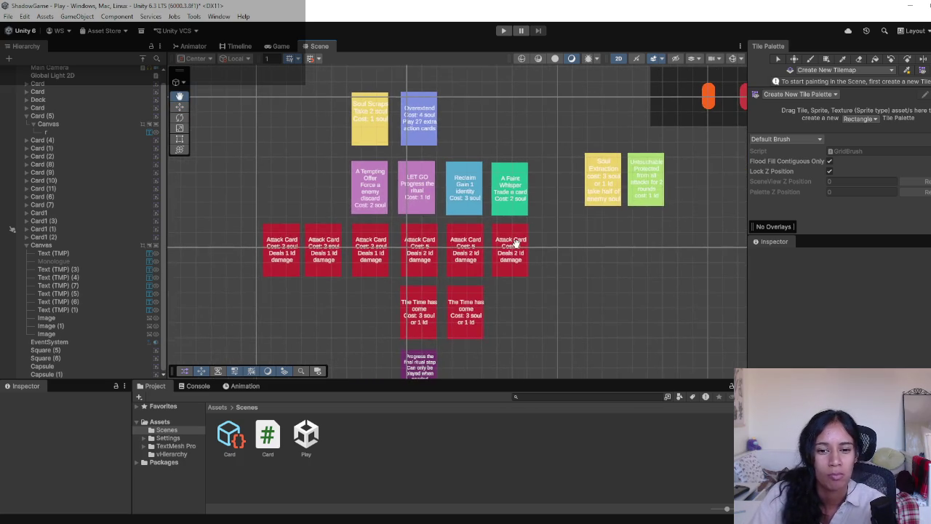
{"action": "mouse_move", "coordinate": [504, 303]}
{"action": "left_mouse_down"}
{"action": "mouse_move", "coordinate": [534, 252]}
{"action": "mouse_move", "coordinate": [529, 277]}
{"action": "left_mouse_up"}
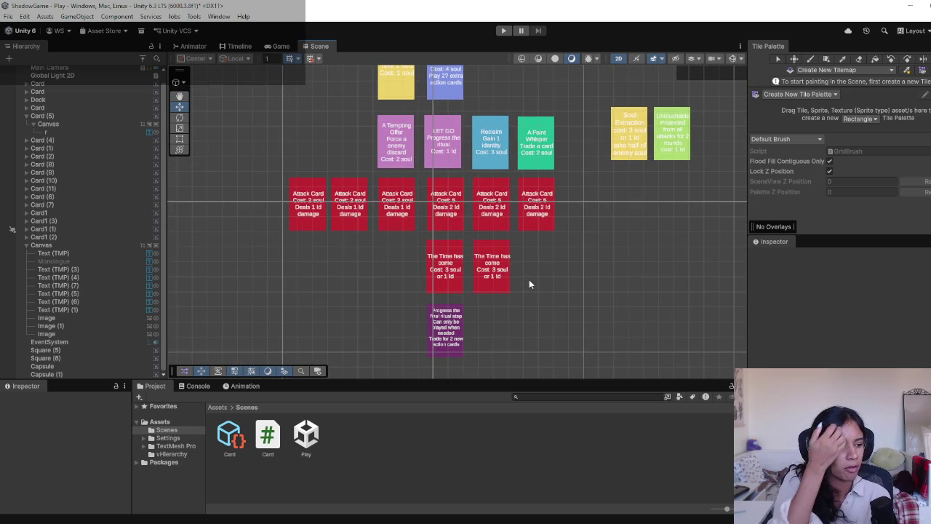
Select the orange capsule token on the board beside the Deck.
{"action": "left_click_drag", "start_coordinate": [532, 211], "coordinate": [436, 275]}
{"action": "left_click_drag", "start_coordinate": [521, 219], "coordinate": [450, 301]}
{"action": "left_click", "coordinate": [510, 197]}
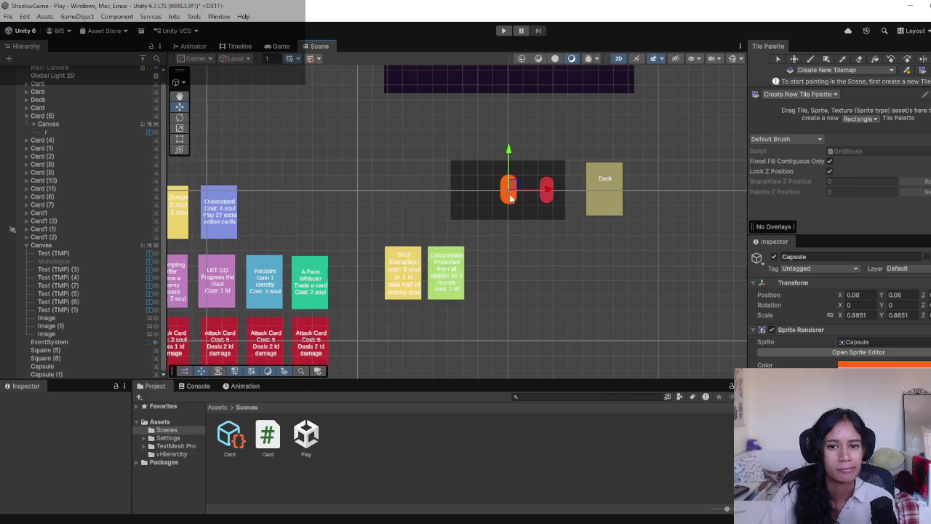
Select the red capsule, Capsule (1), and move it slightly up to position 2.55, 0.23.
{"action": "left_click", "coordinate": [546, 204]}
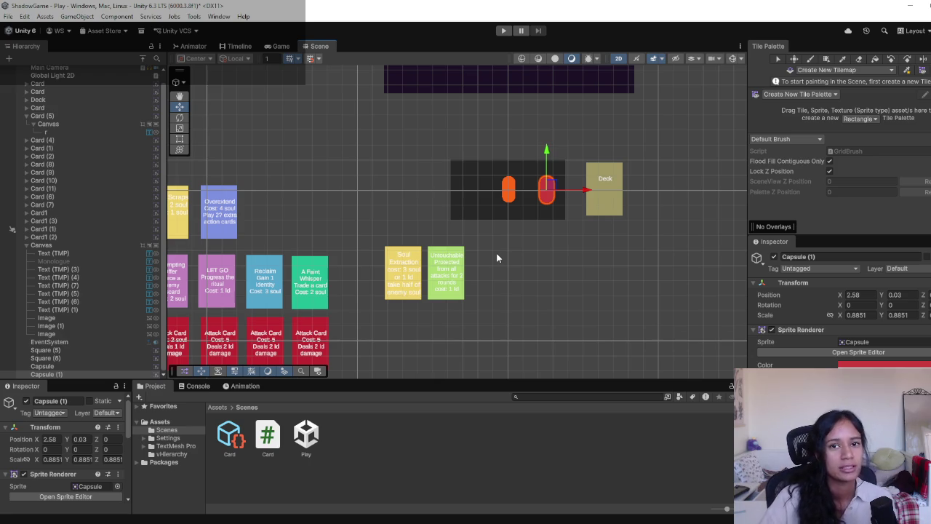
{"action": "left_click_drag", "start_coordinate": [584, 190], "coordinate": [583, 192]}
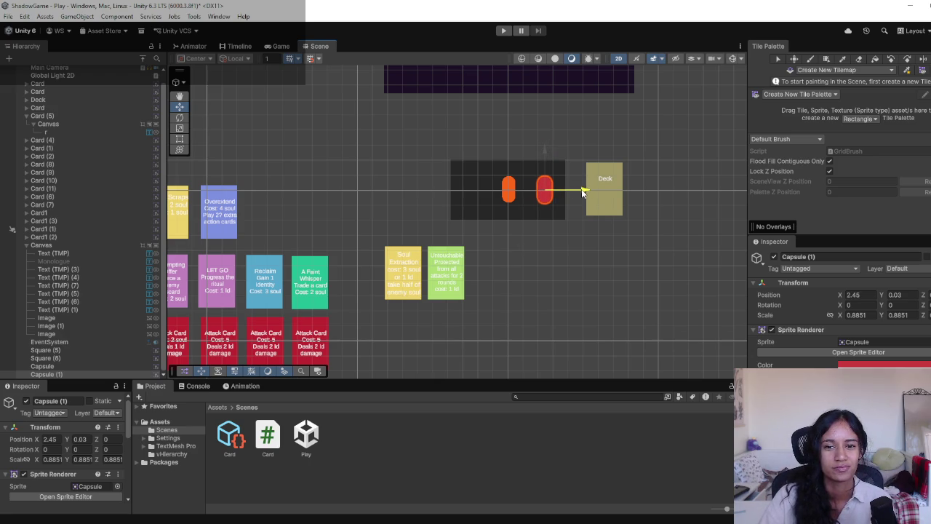
{"action": "left_click_drag", "start_coordinate": [548, 188], "coordinate": [550, 184]}
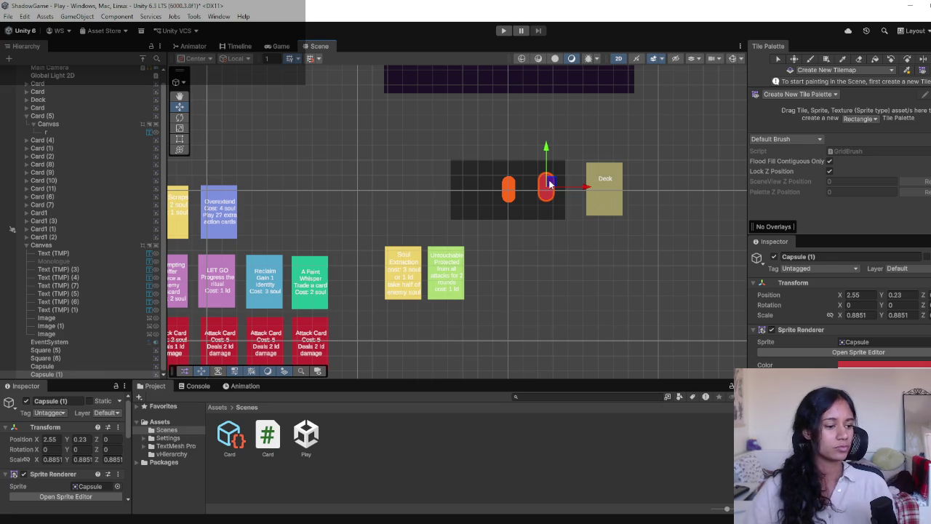
{"action": "scroll", "coordinate": [382, 218], "scroll_direction": "down", "scroll_amount": 3}
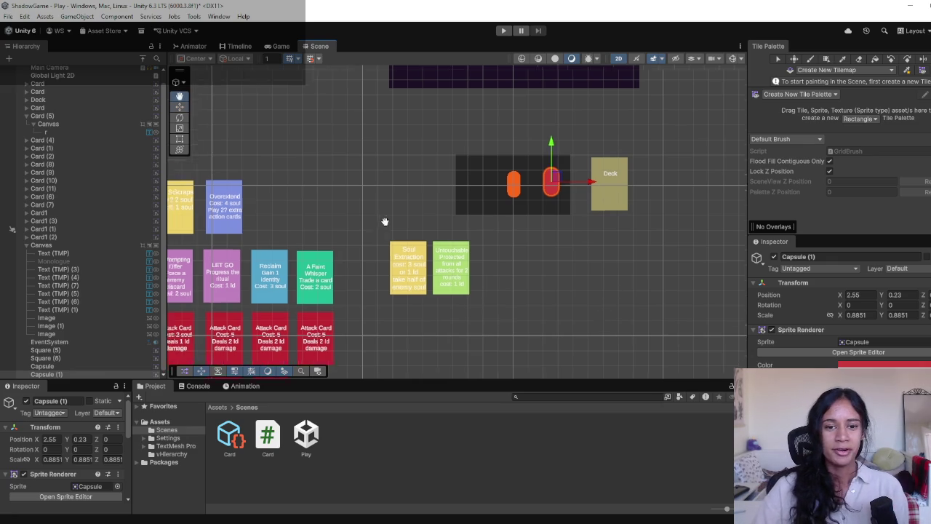
Lower Capsule (1) to 2.39, 0.03, level with the orange capsule.
{"action": "scroll", "coordinate": [415, 182], "scroll_direction": "down", "scroll_amount": 2}
{"action": "left_click_drag", "start_coordinate": [576, 124], "coordinate": [573, 129]}
{"action": "left_click_drag", "start_coordinate": [385, 263], "coordinate": [470, 225]}
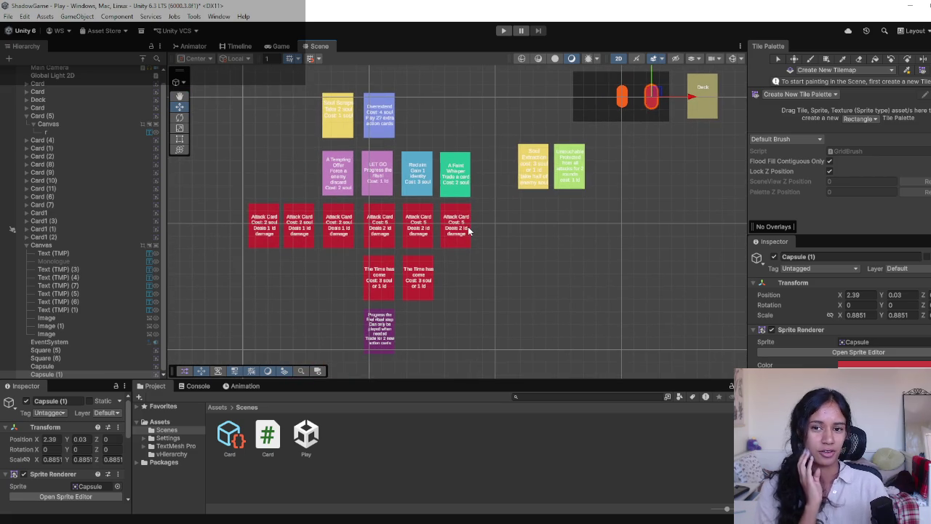